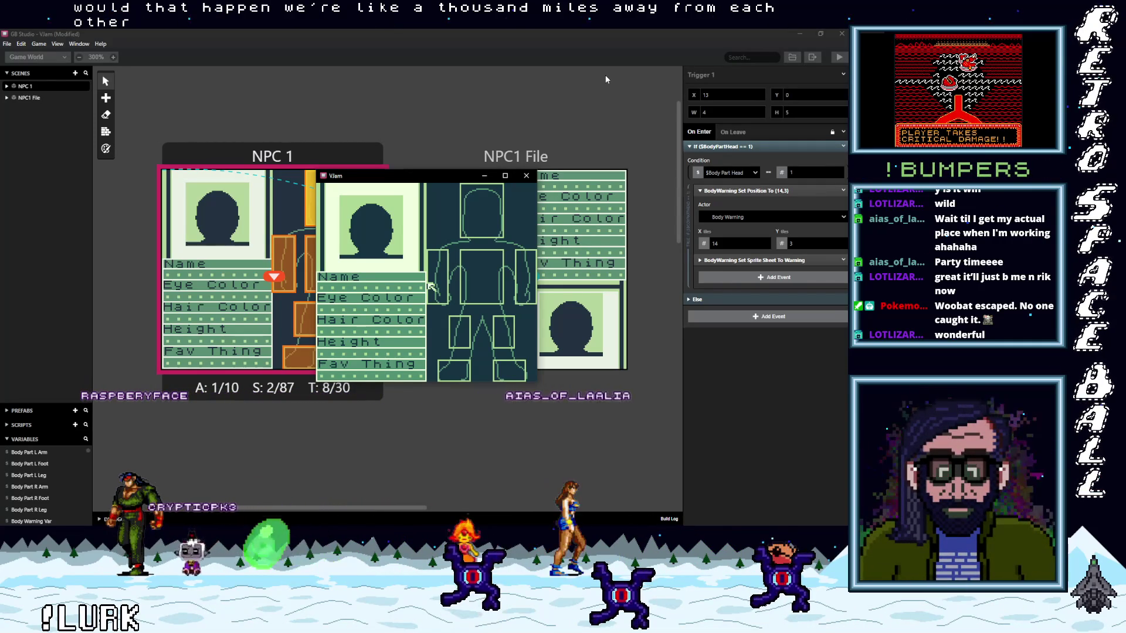
Step: Check the On-File list and return, then move the selector to the right foot and both arms
drag(433, 182, 420, 161)
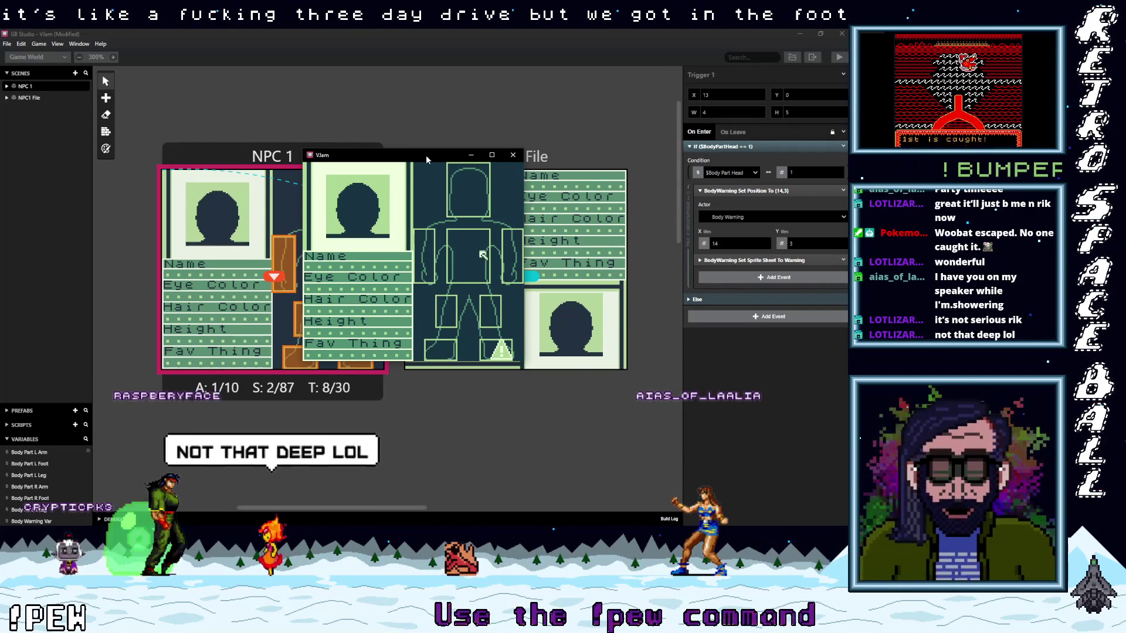
key(z)
key(x)
key(Down)
key(Up)
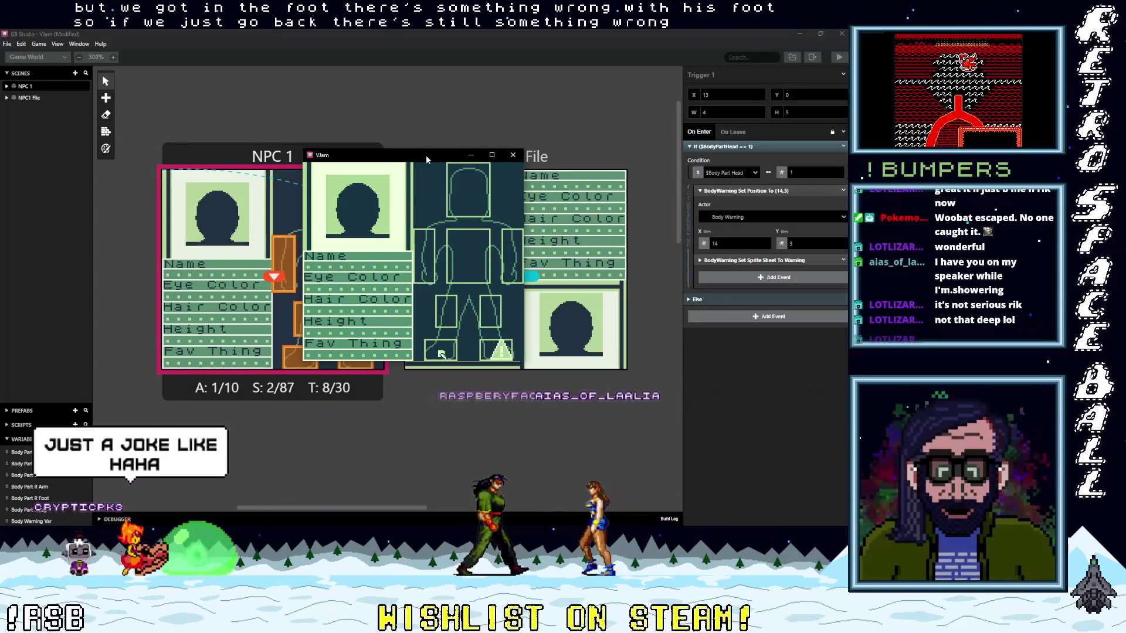
key(Left)
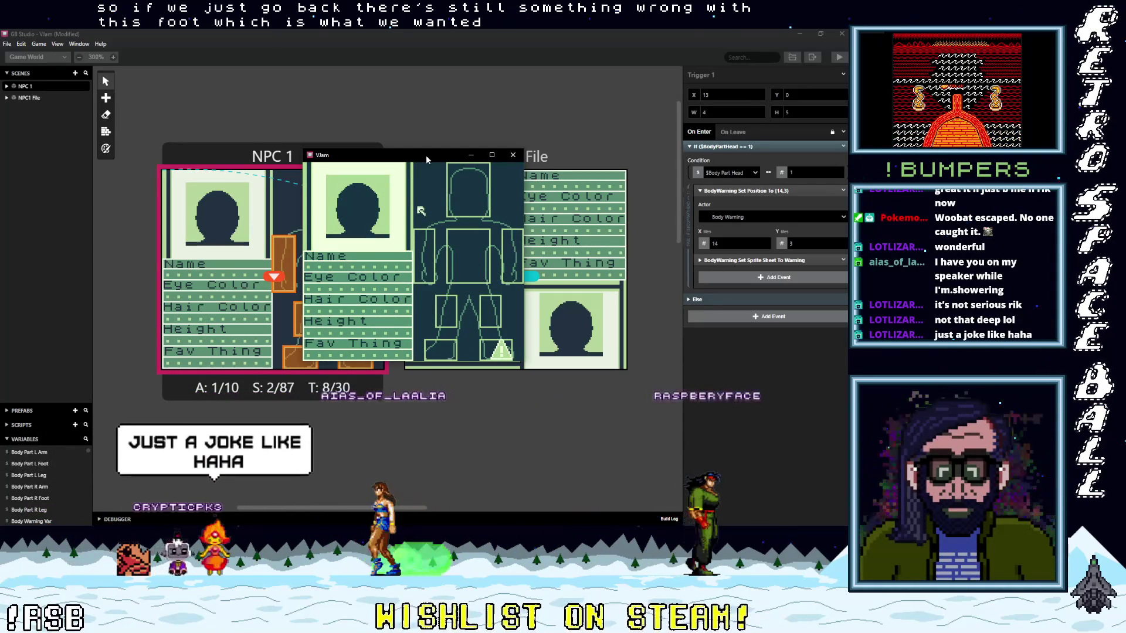
Step: Step the selector through the torso, arms and legs, ending on the head
key(x)
key(x)
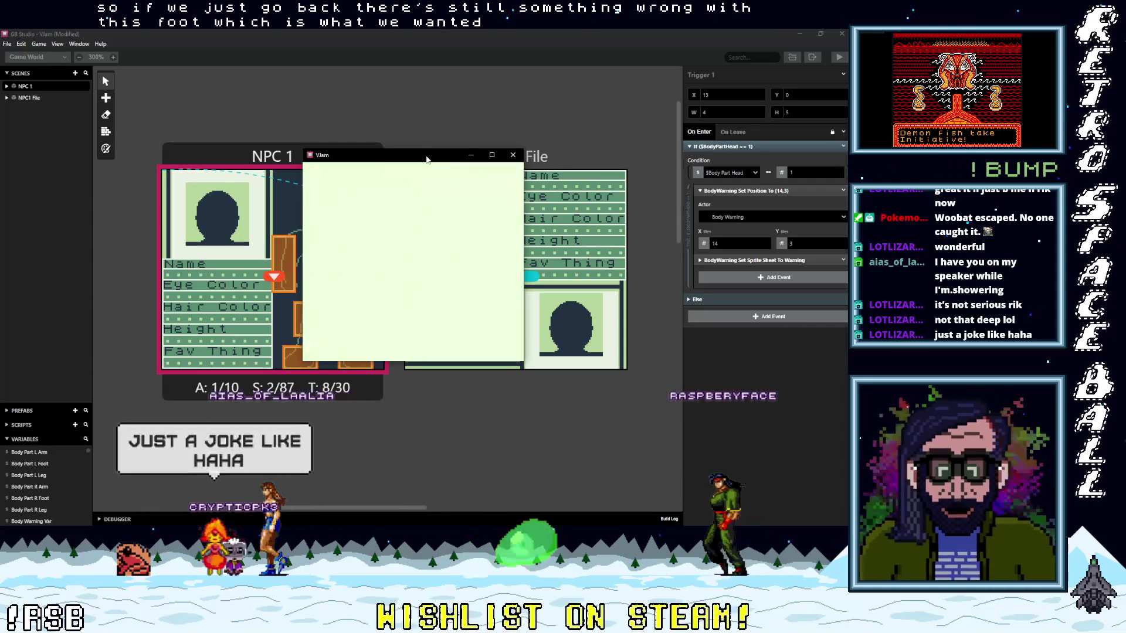
key(Left)
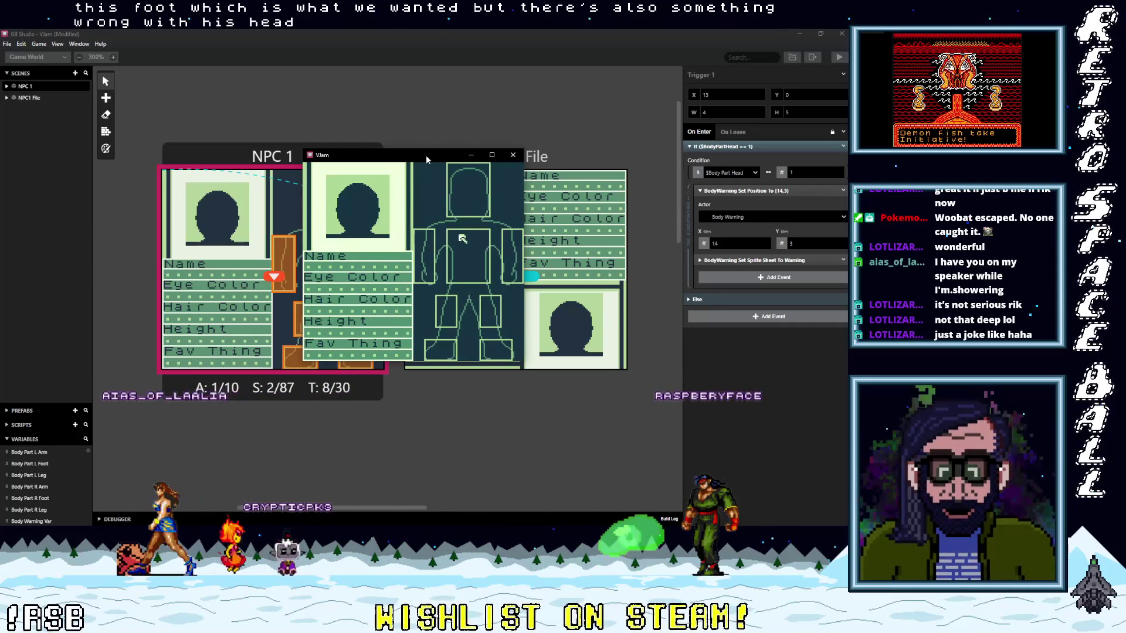
key(Down)
key(Down)
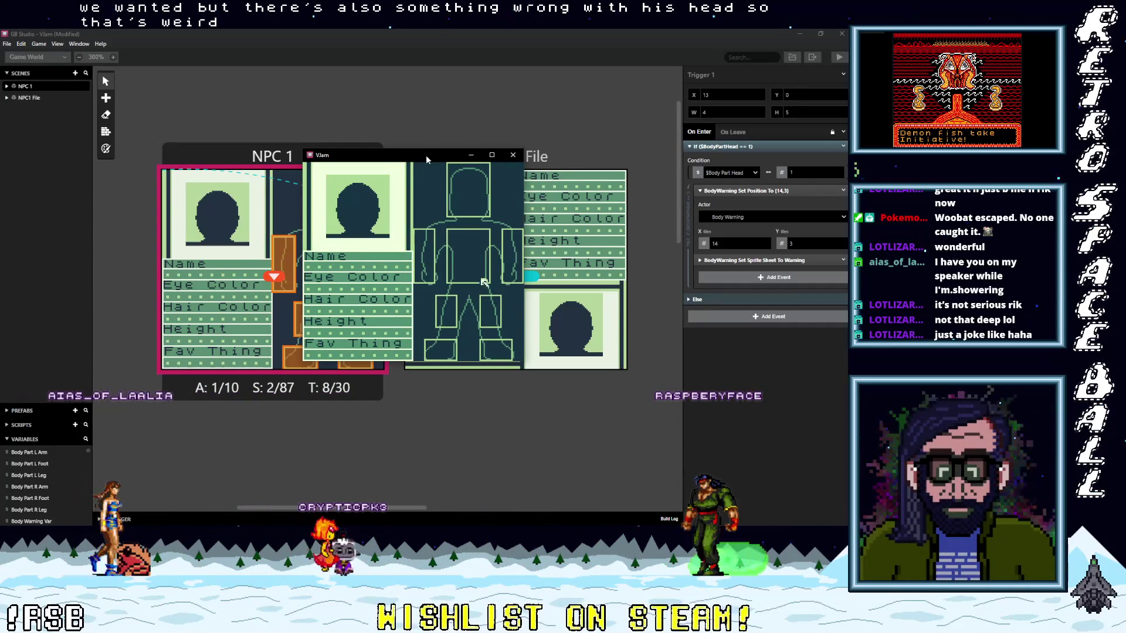
key(Up)
key(Left)
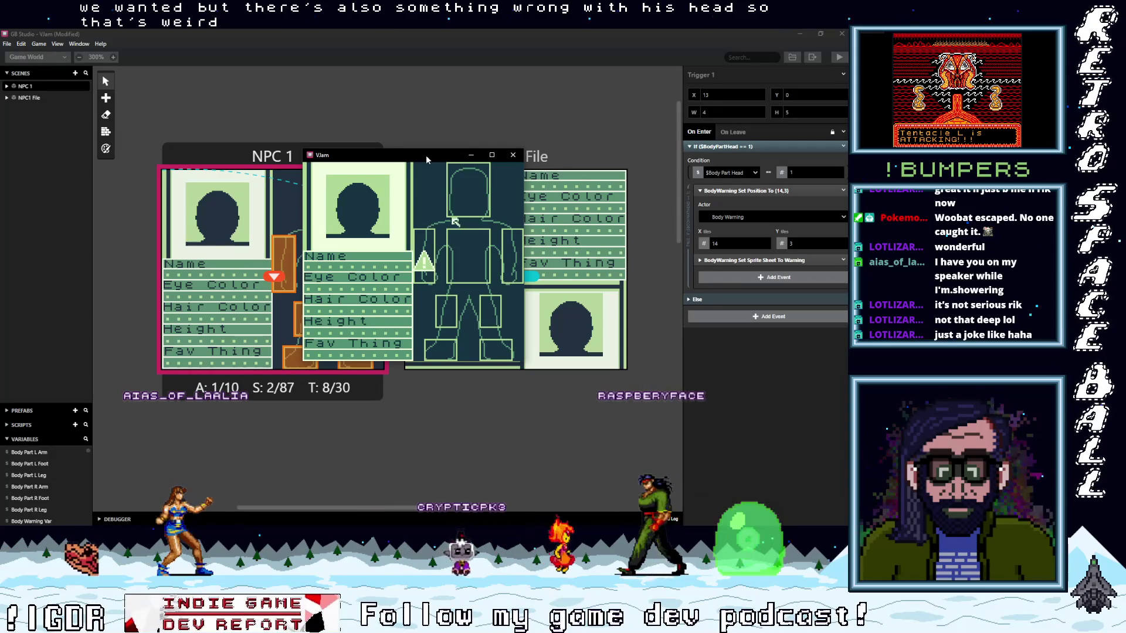
key(Right)
key(Right)
key(Down)
key(Left)
key(Right)
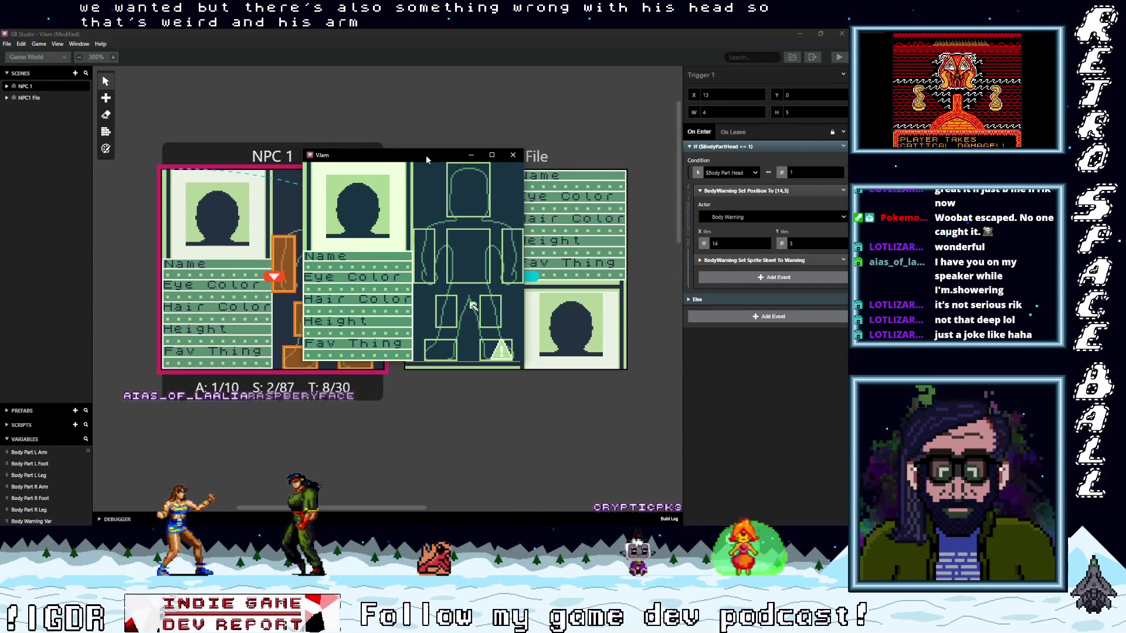
key(Up)
key(Up)
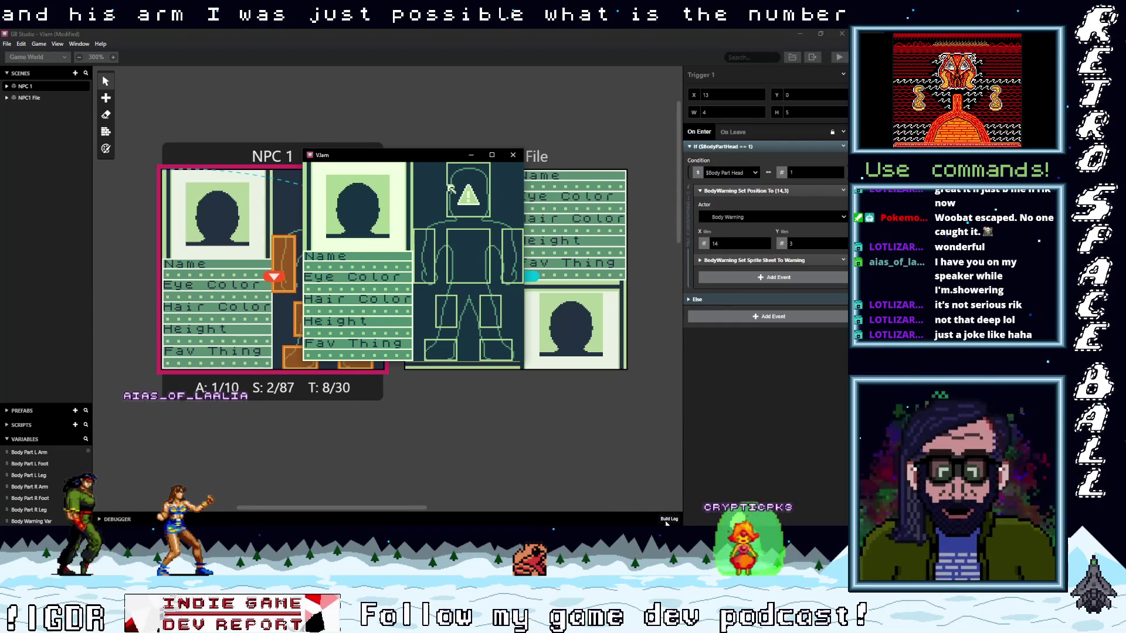
Step: Turn off the Build Log output to reveal the Debugger panel, and raise the game window
click(556, 519)
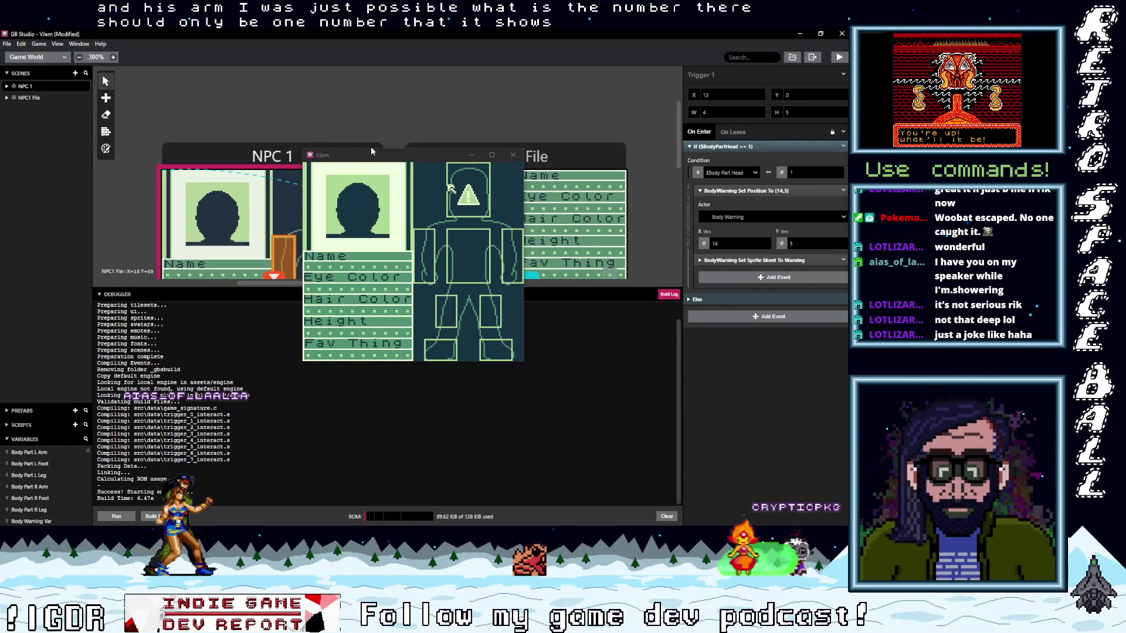
click(371, 151)
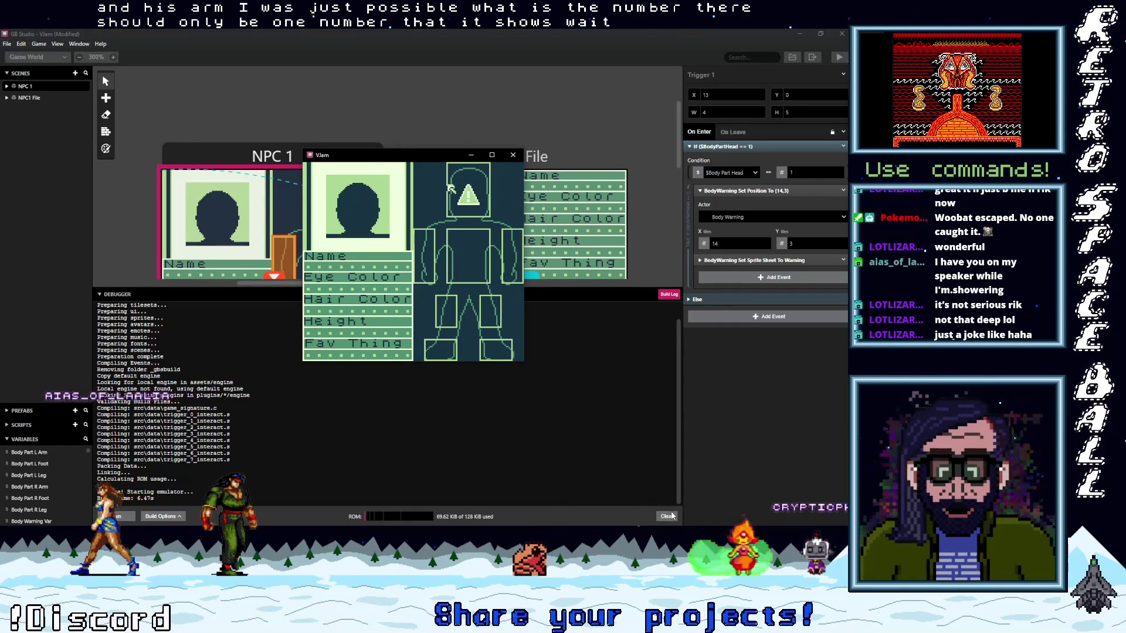
click(585, 294)
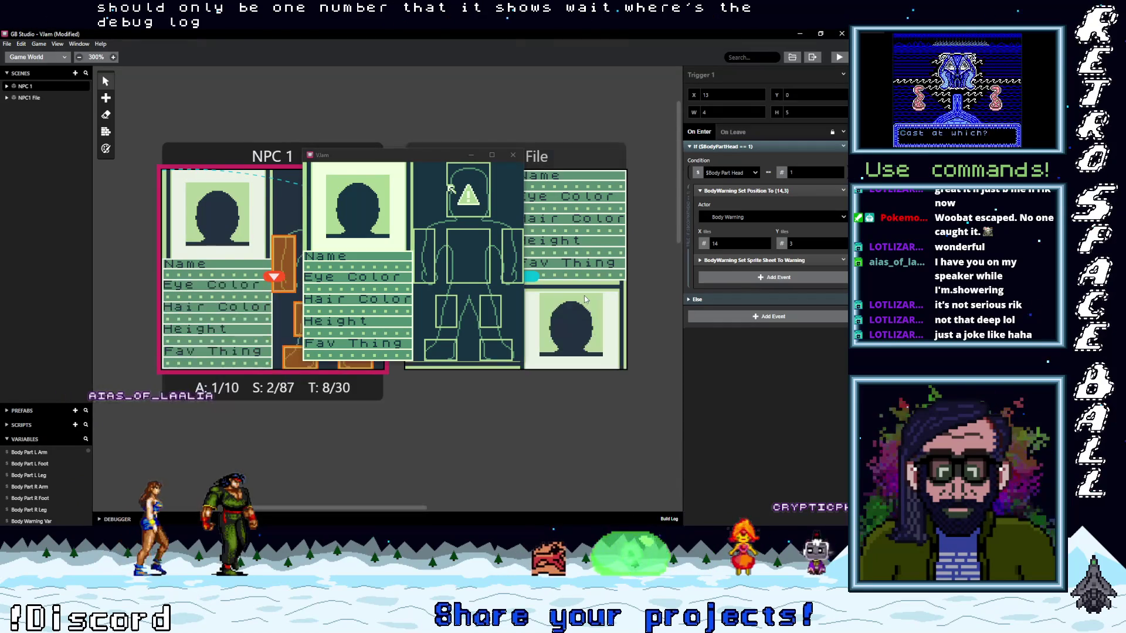
click(282, 518)
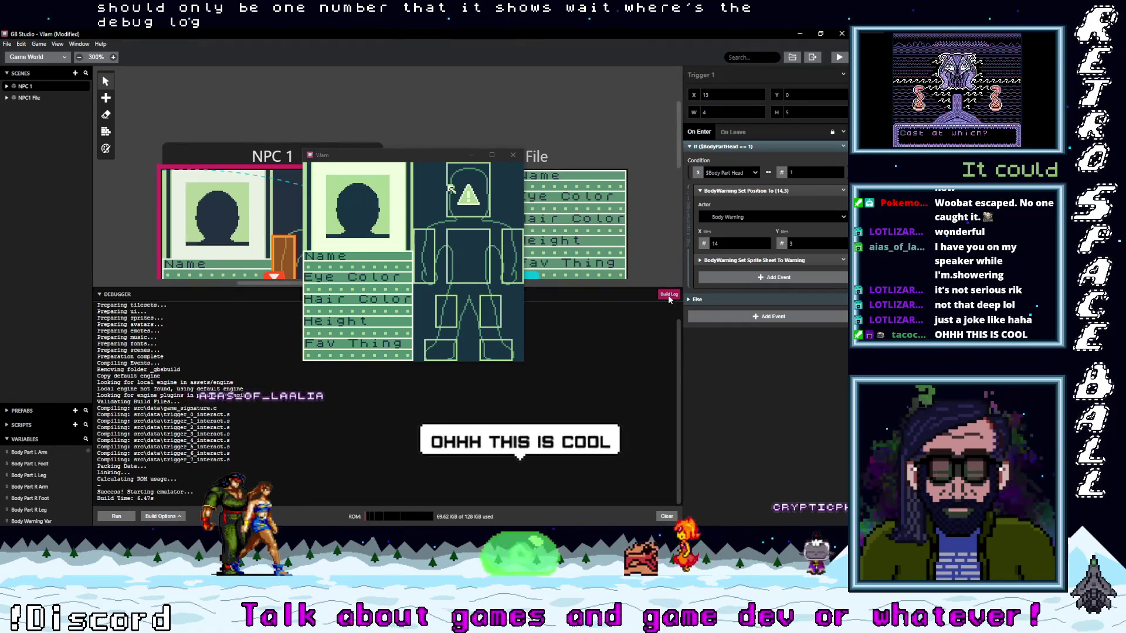
click(667, 295)
drag(428, 152, 414, 96)
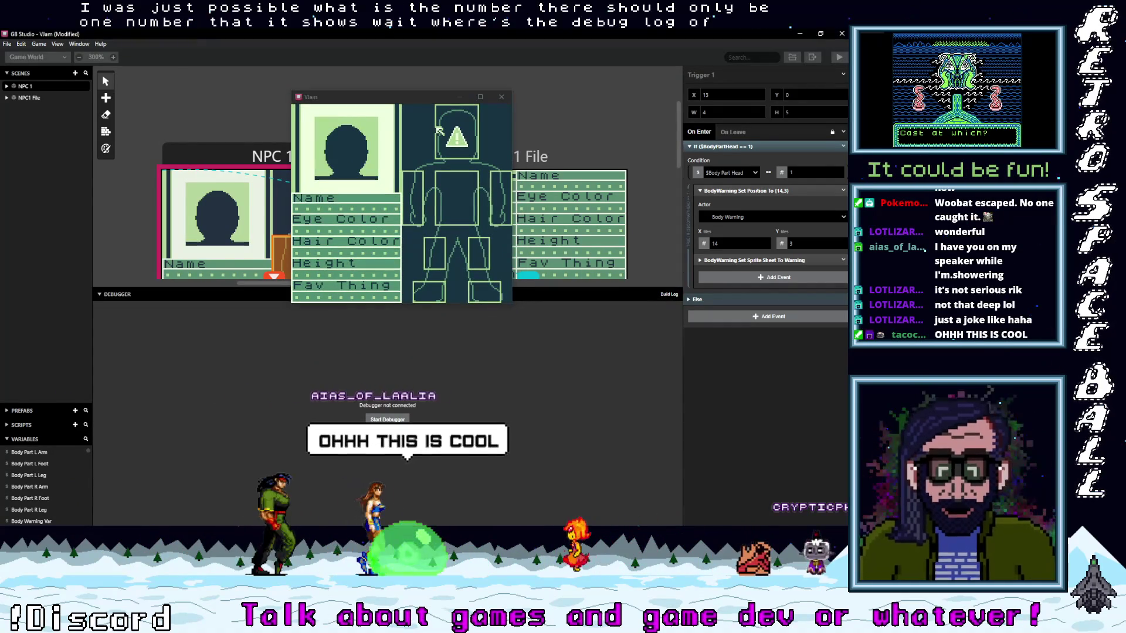
Step: Start the debugger and move the selector between head, legs, foot, arms and chest
click(387, 419)
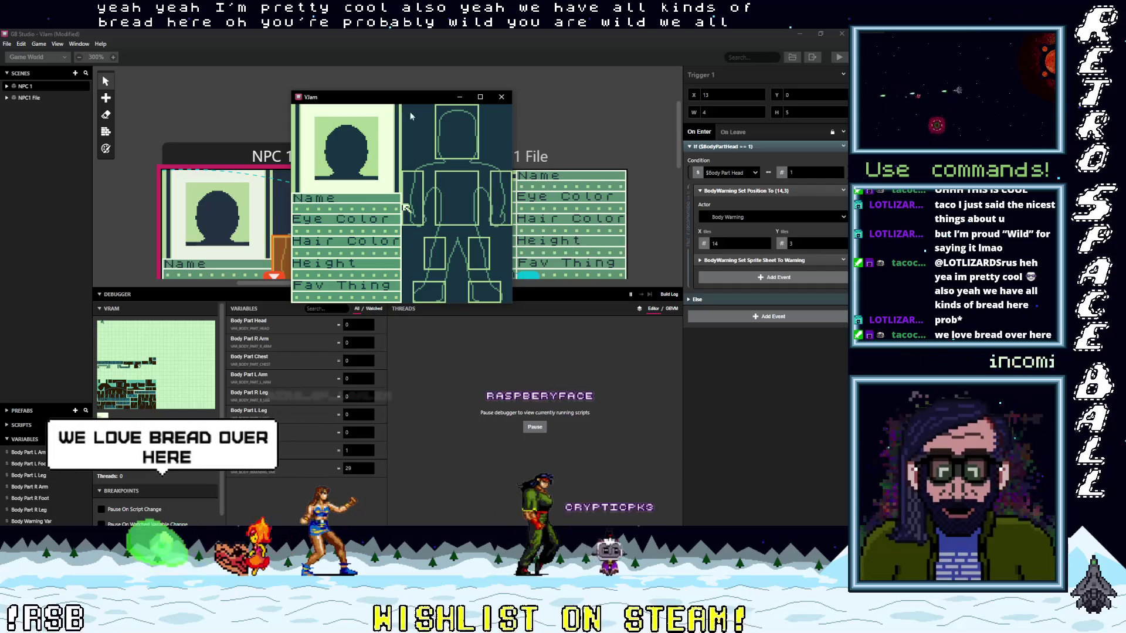
key(Up)
key(Right)
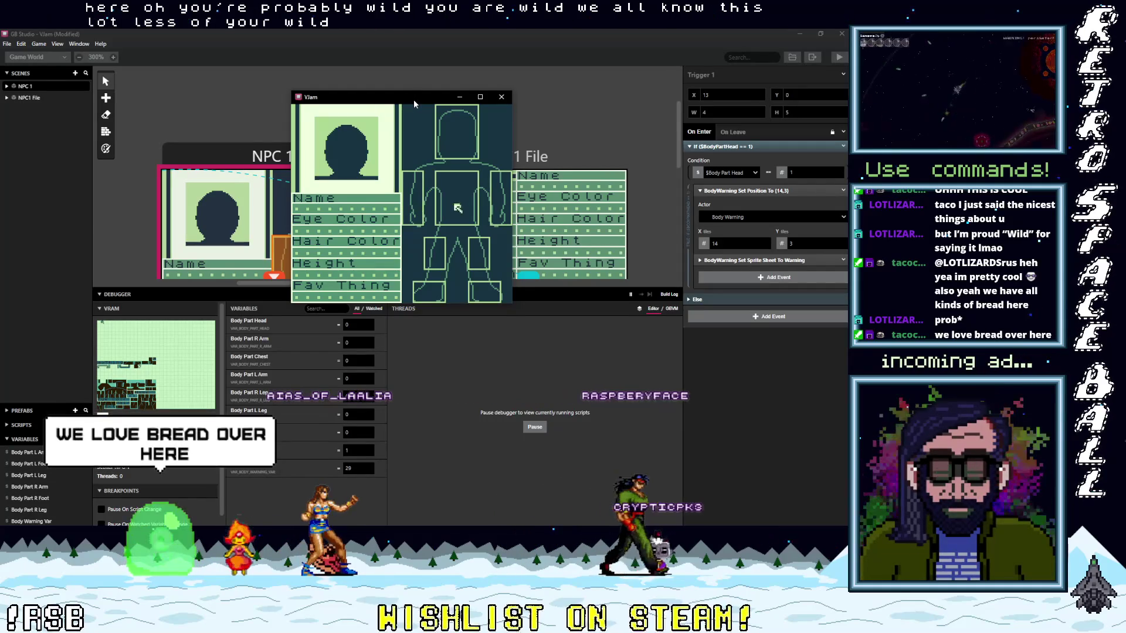
key(Down)
key(Down)
key(Right)
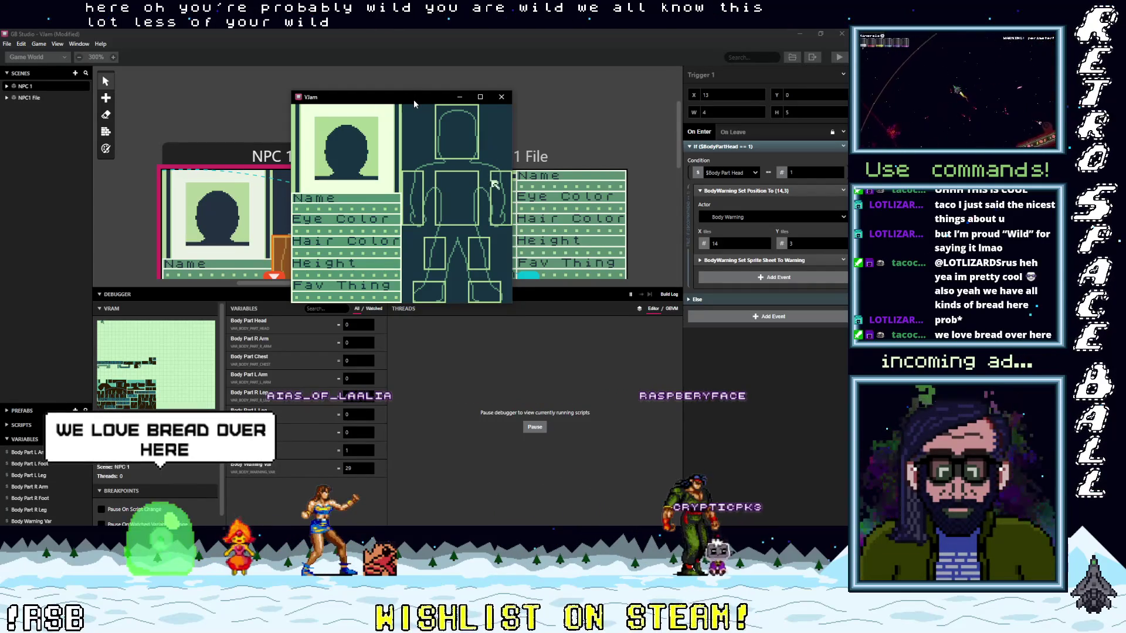
key(Down)
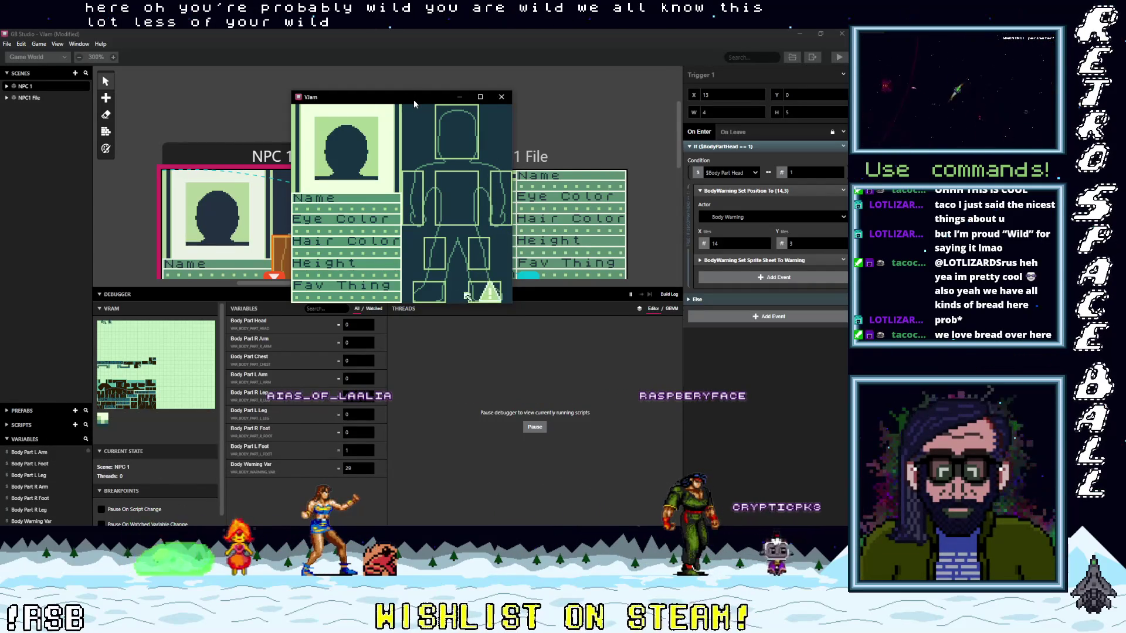
key(Up)
key(Up)
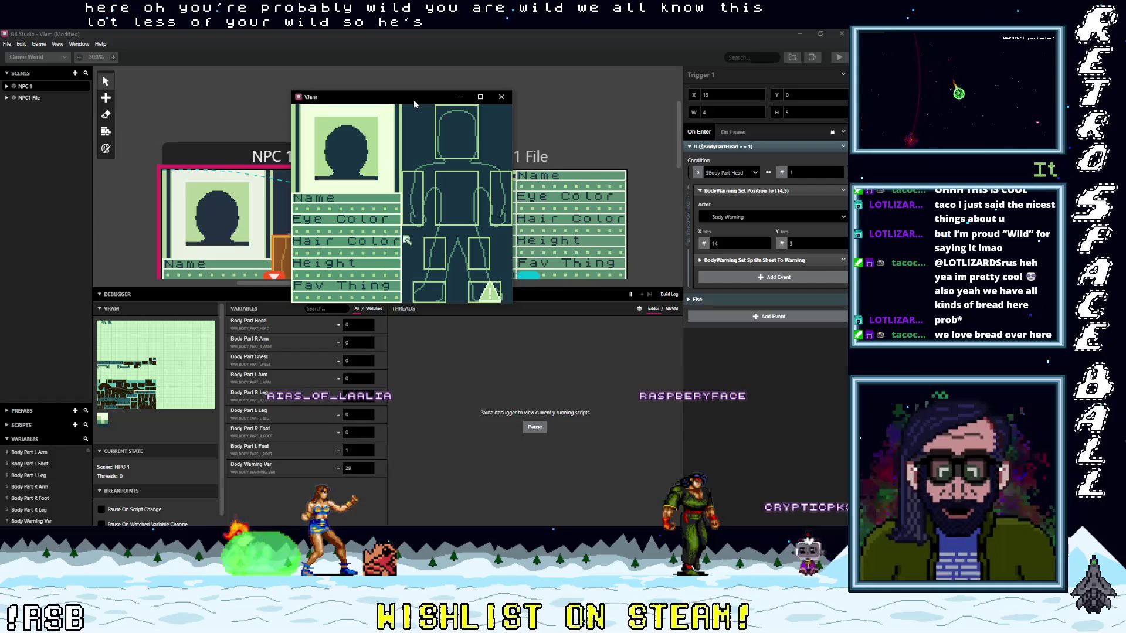
key(Up)
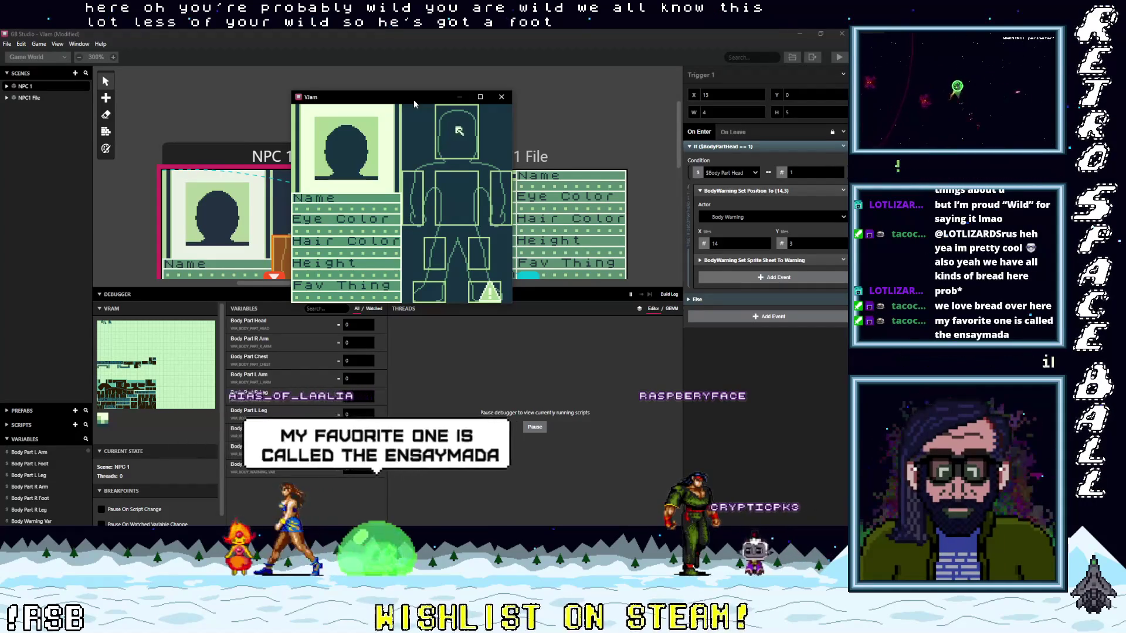
key(Right)
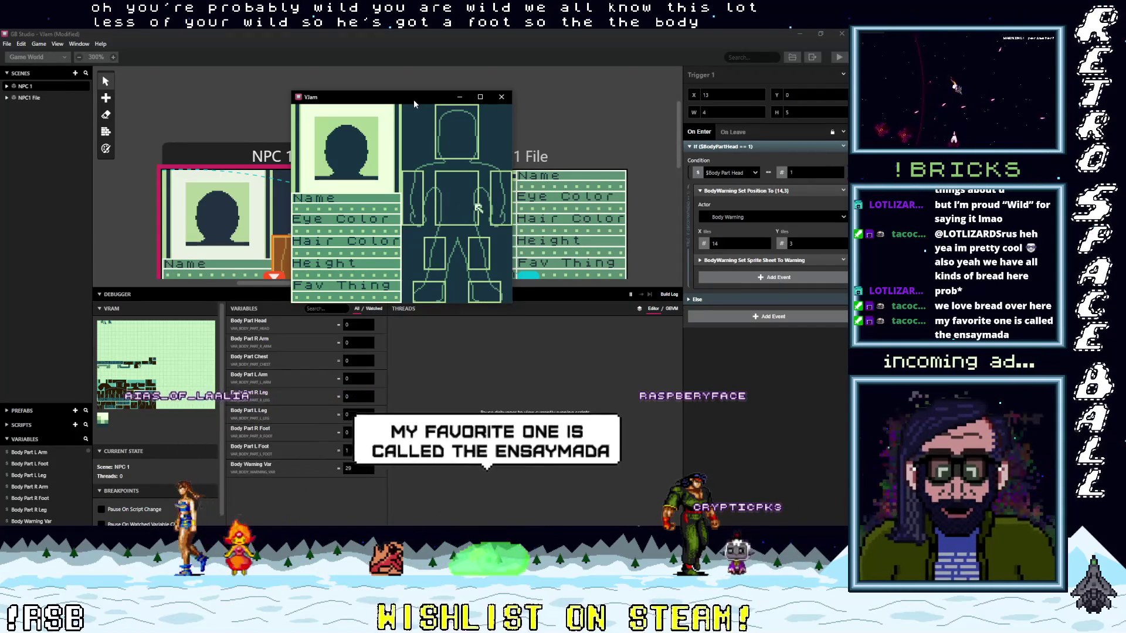
key(Up)
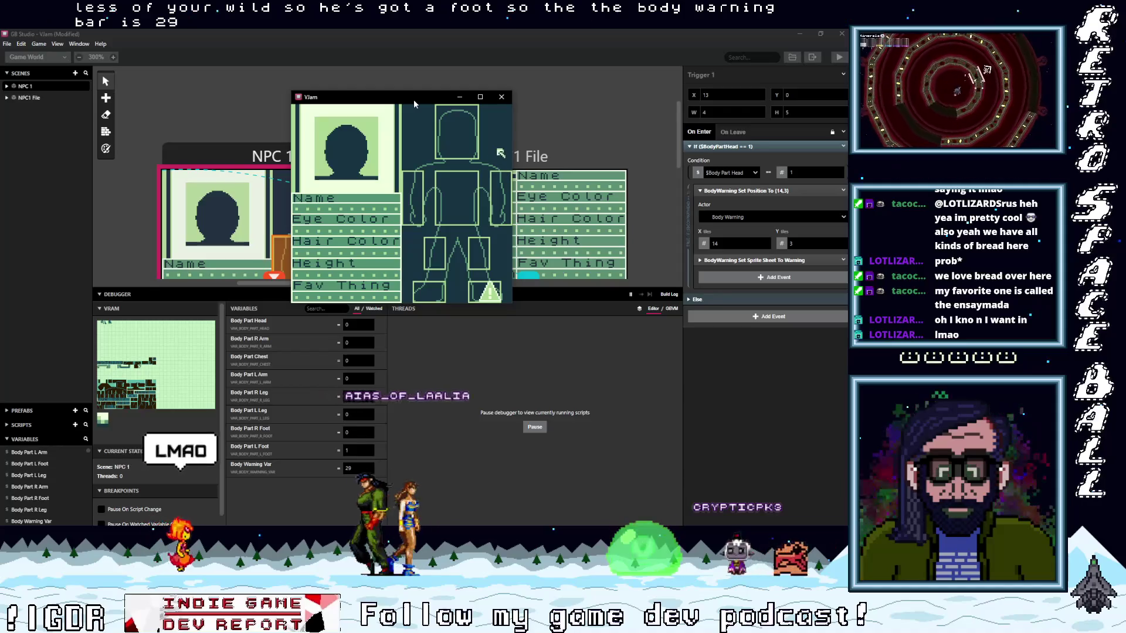
key(Down)
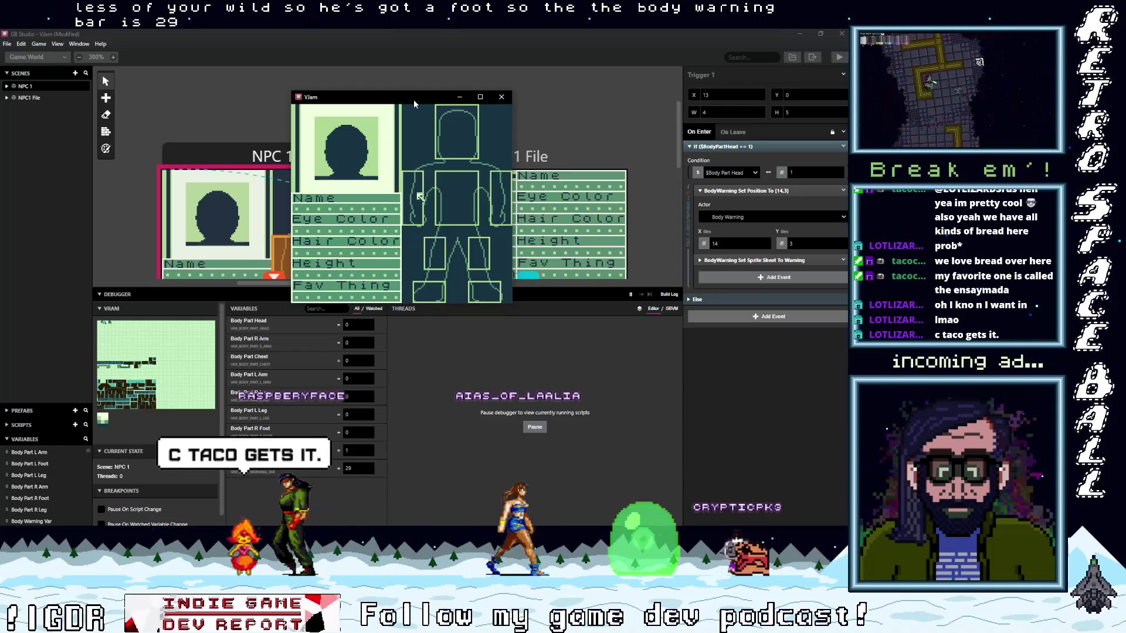
Step: Visit the NPC1 File scene and return, then move the selector from foot to head and chest
key(z)
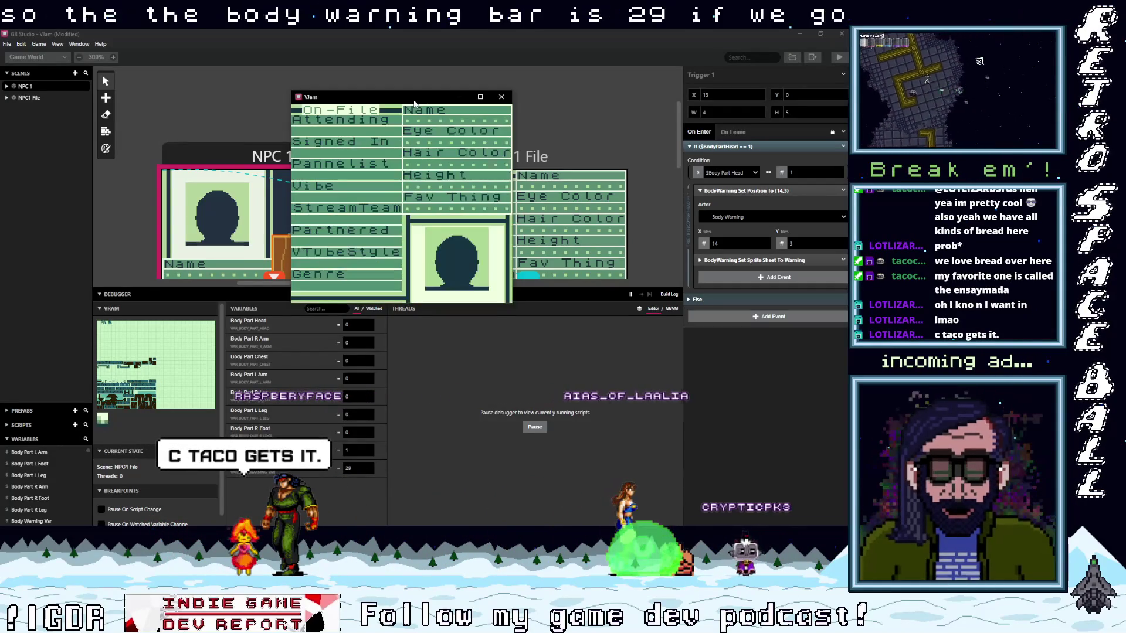
key(x)
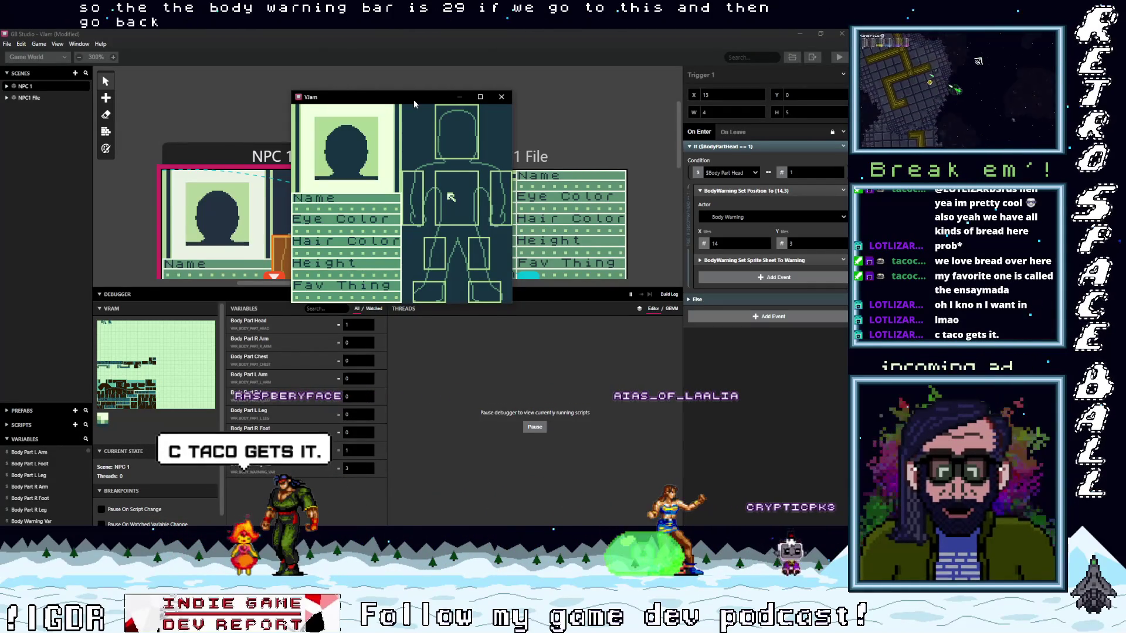
key(Down)
key(Down)
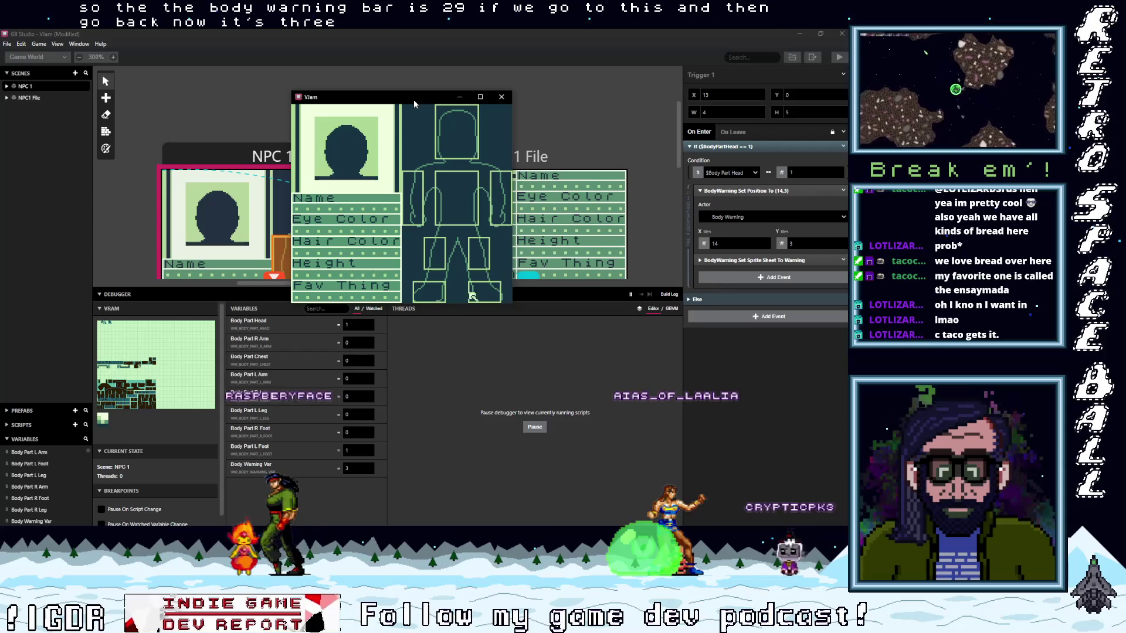
key(Up)
key(Up)
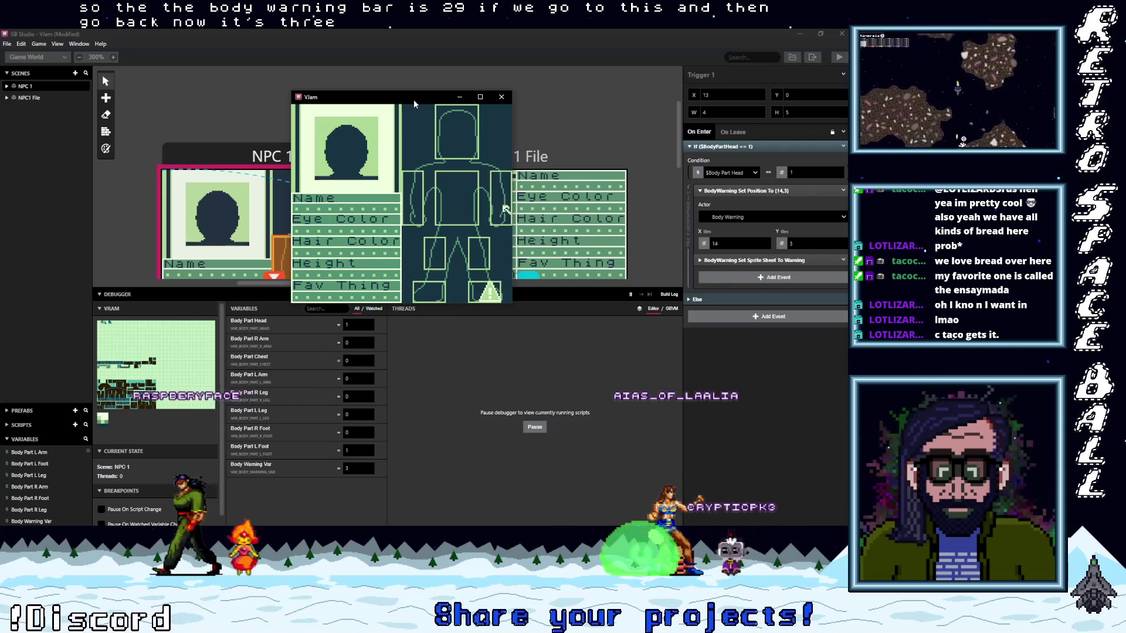
key(Up)
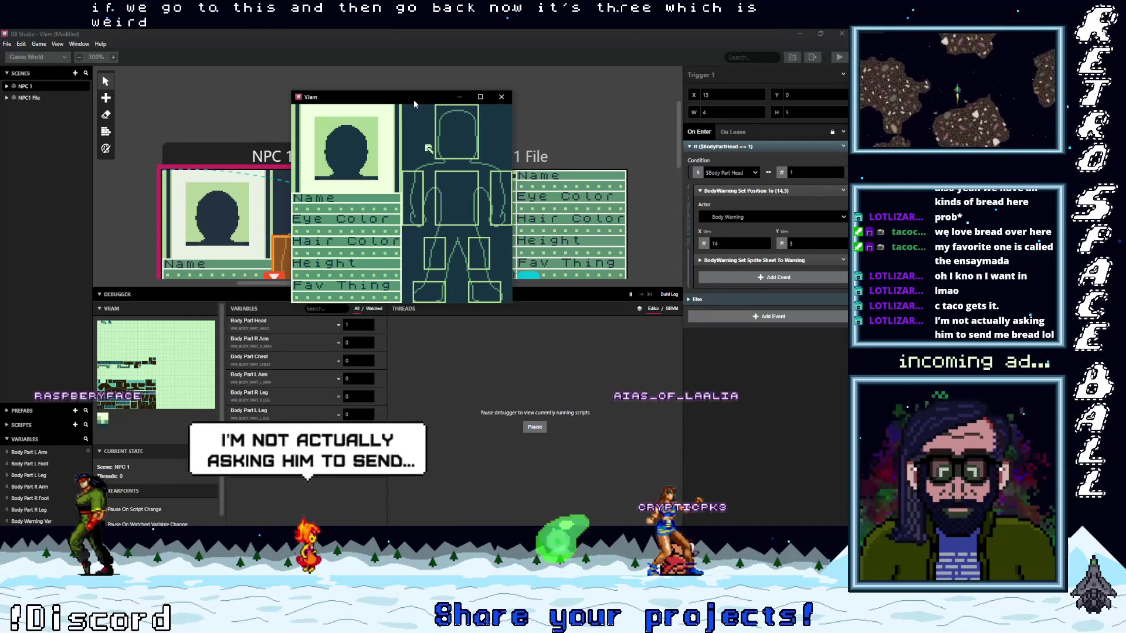
key(Right)
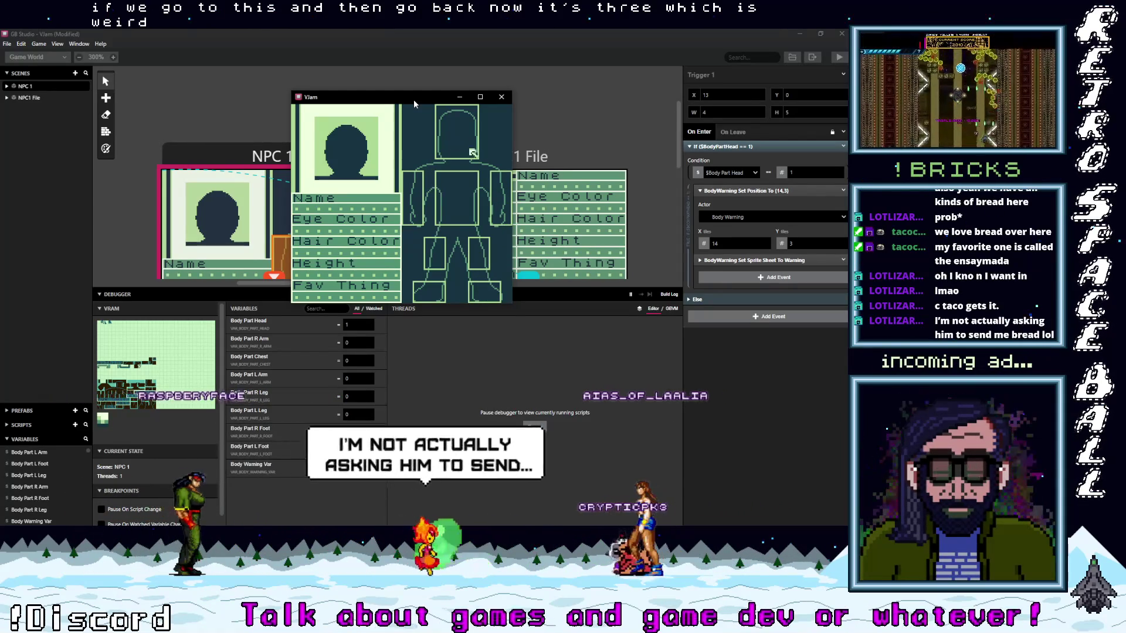
key(Down)
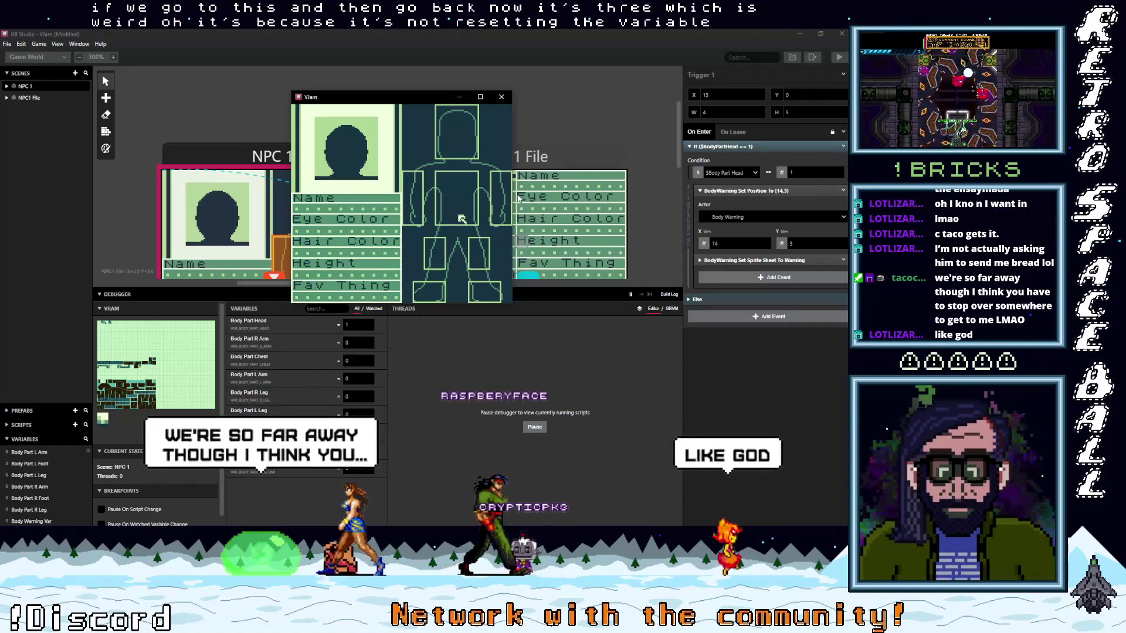
Step: Close the emulator, select the NPC 1 scene, and collapse its Body Warning Var ≤ 32 check
click(506, 101)
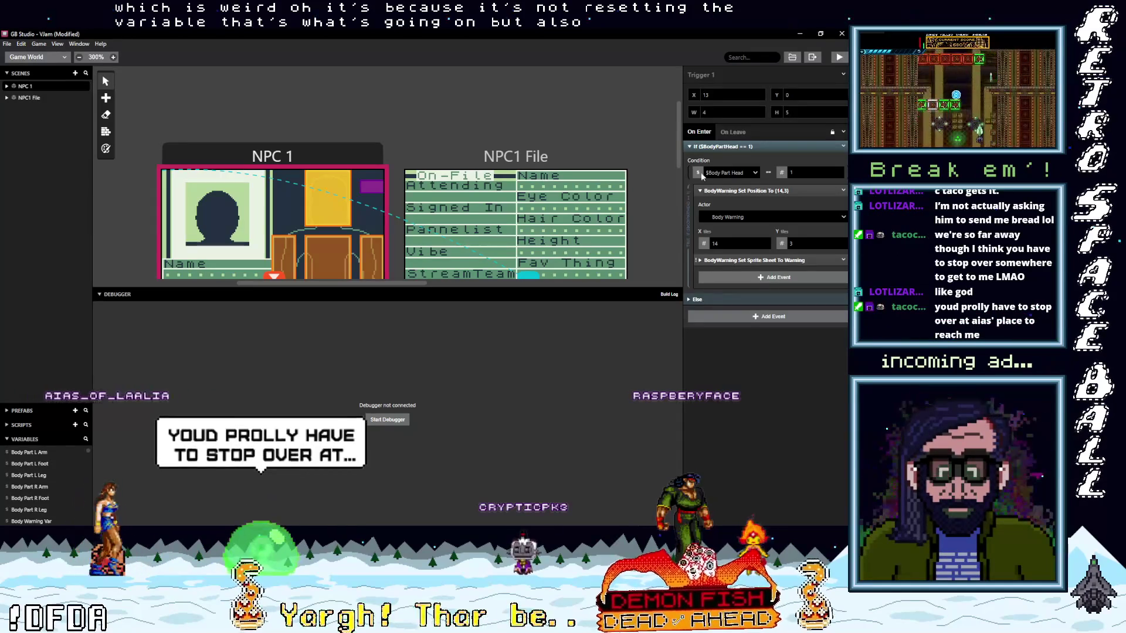
click(725, 147)
click(725, 147)
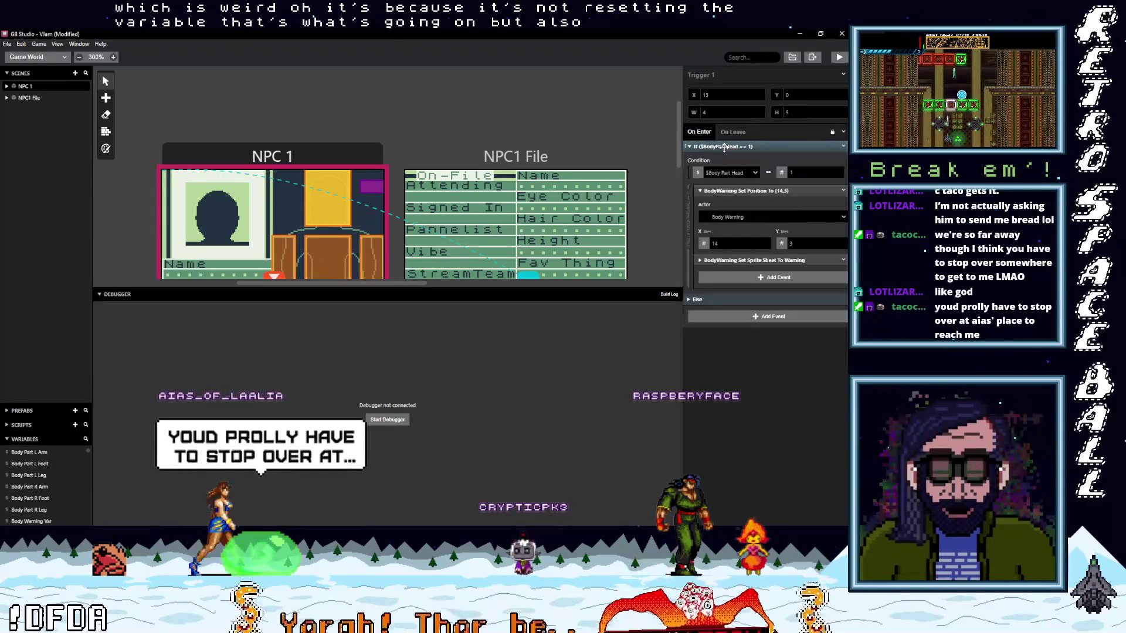
click(408, 179)
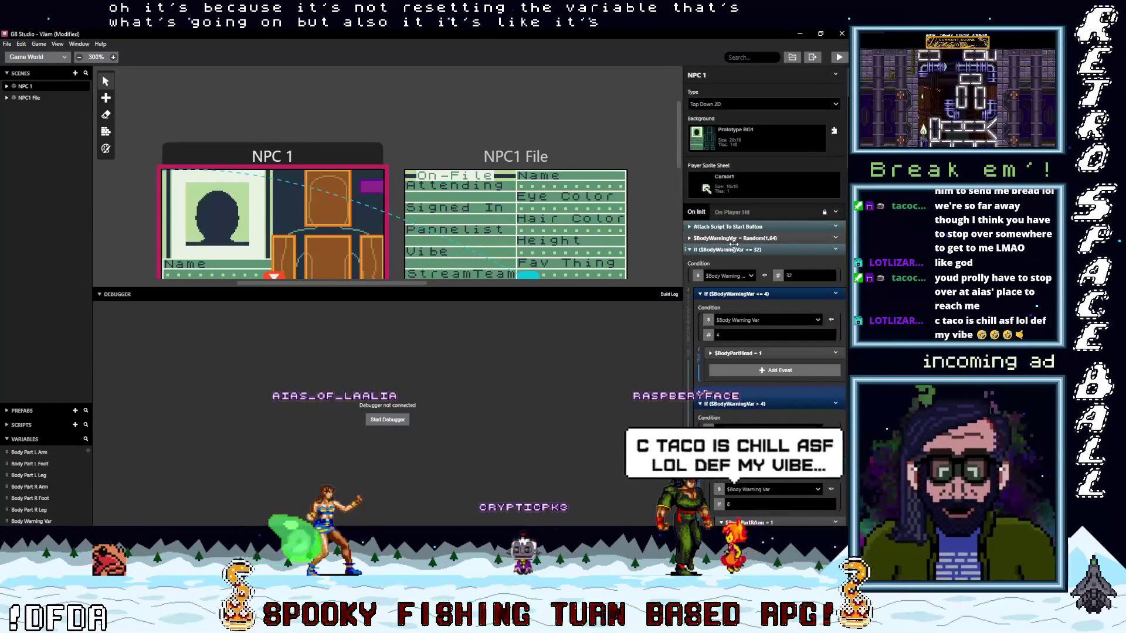
click(741, 249)
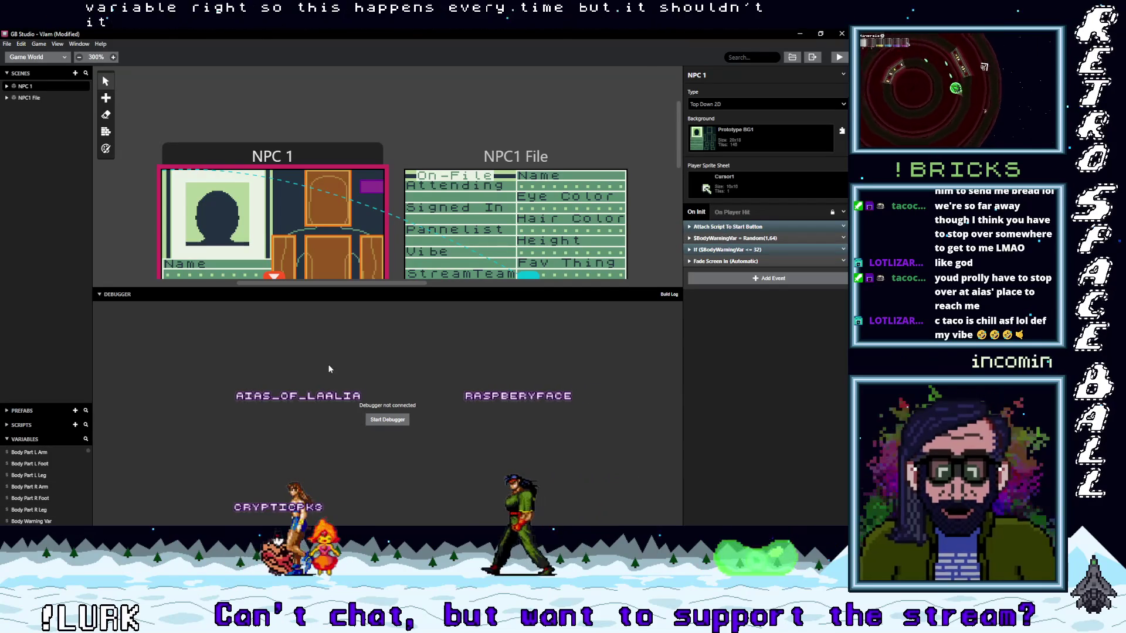
scroll(39, 487, down, 5)
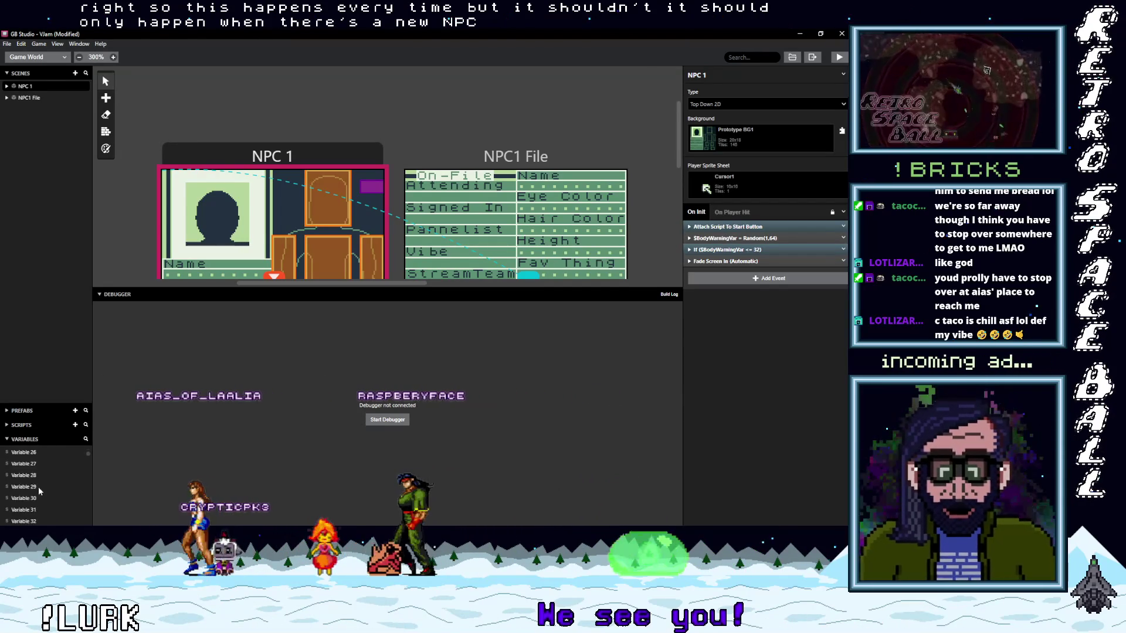
Step: Rename Variable 9 to New NPC
scroll(41, 492, up, 3)
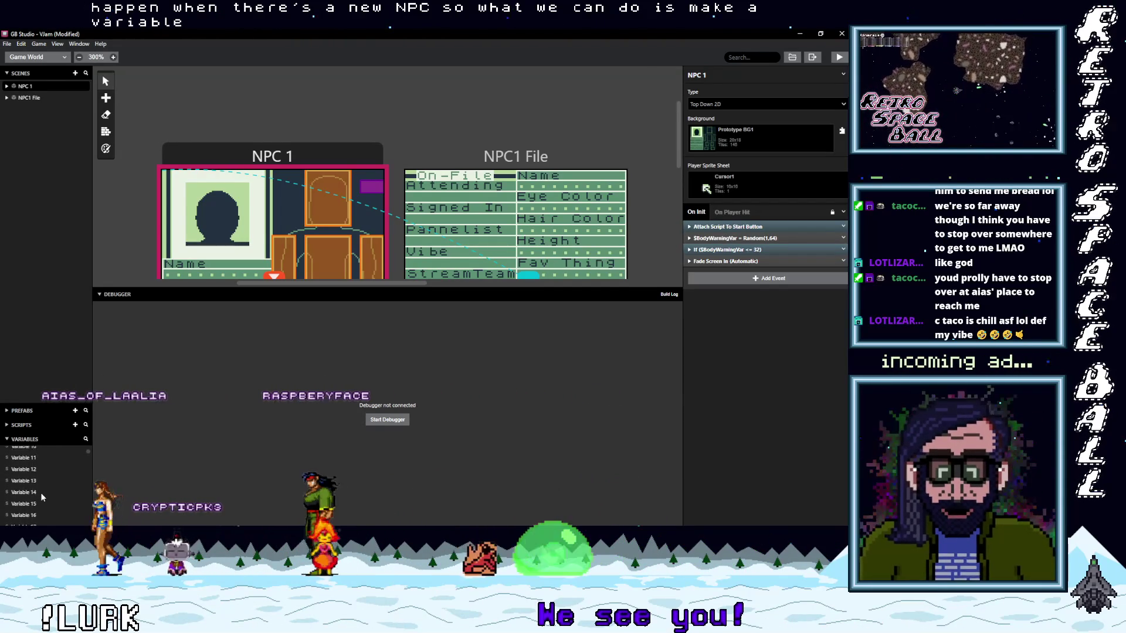
scroll(40, 495, up, 1)
click(36, 487)
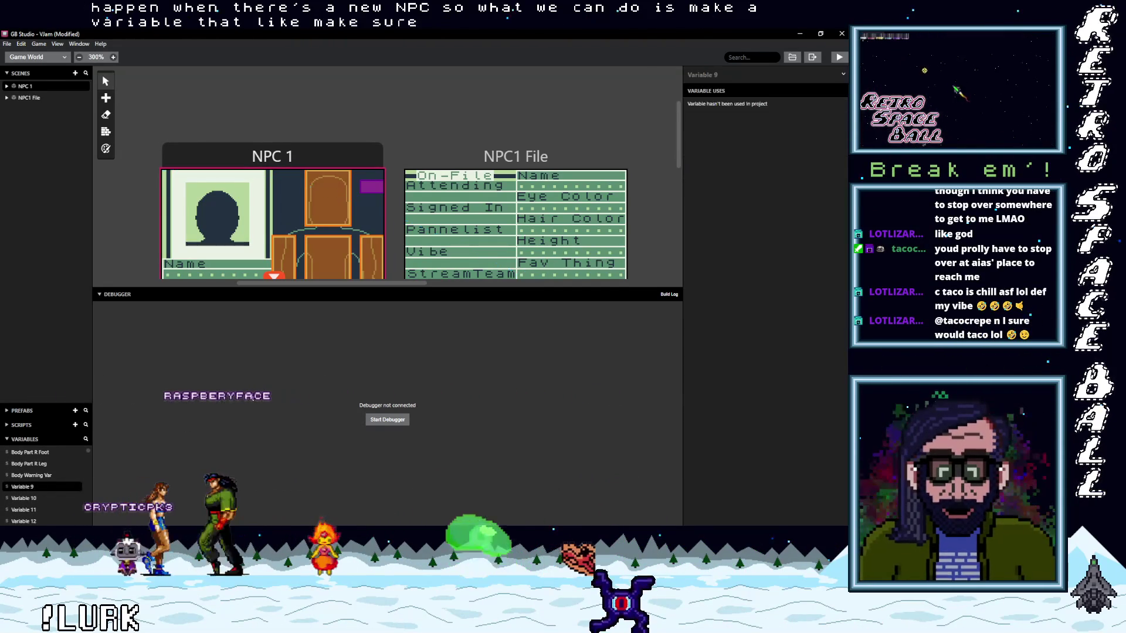
click(746, 71)
text(New NPC)
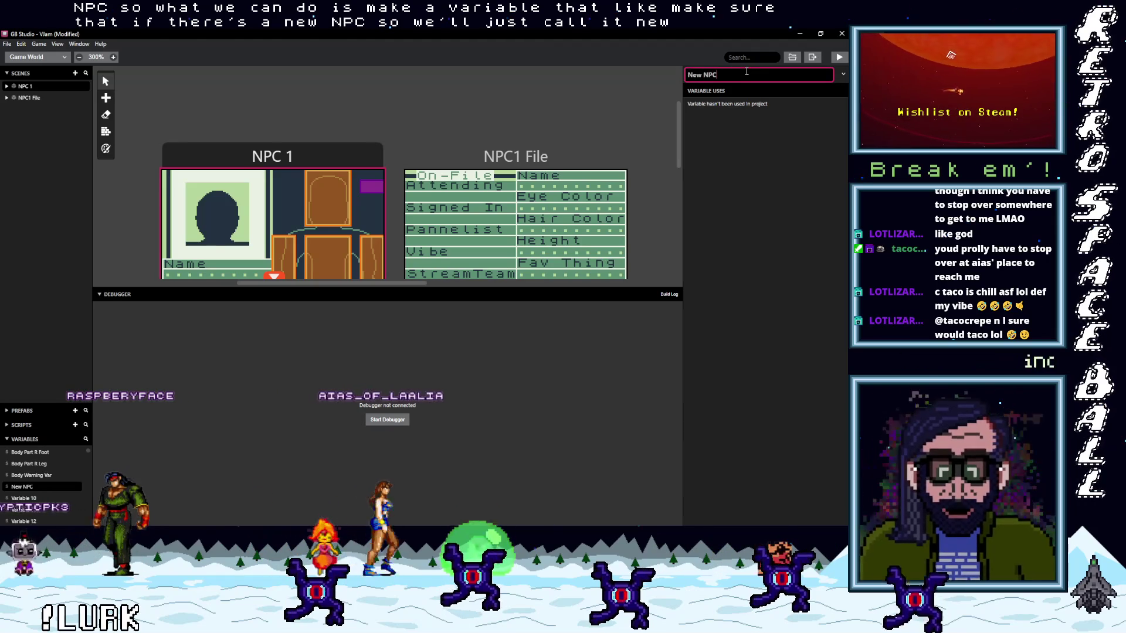
key(Return)
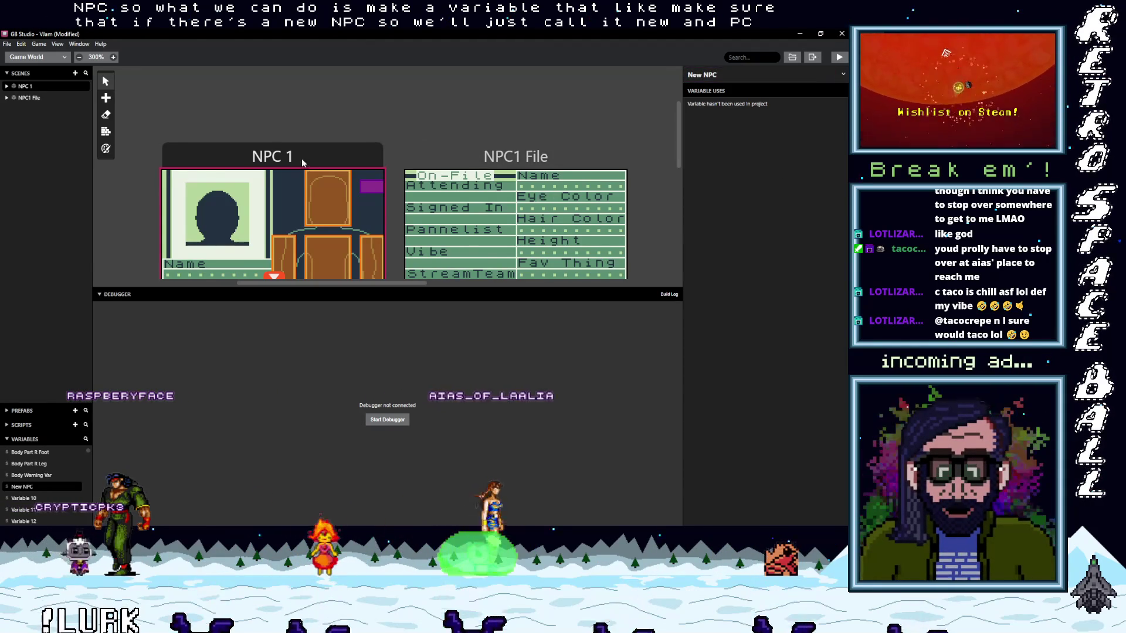
Step: Add an If $New NPC == 1 variable-compare event to NPC 1's On Init
click(303, 162)
click(736, 277)
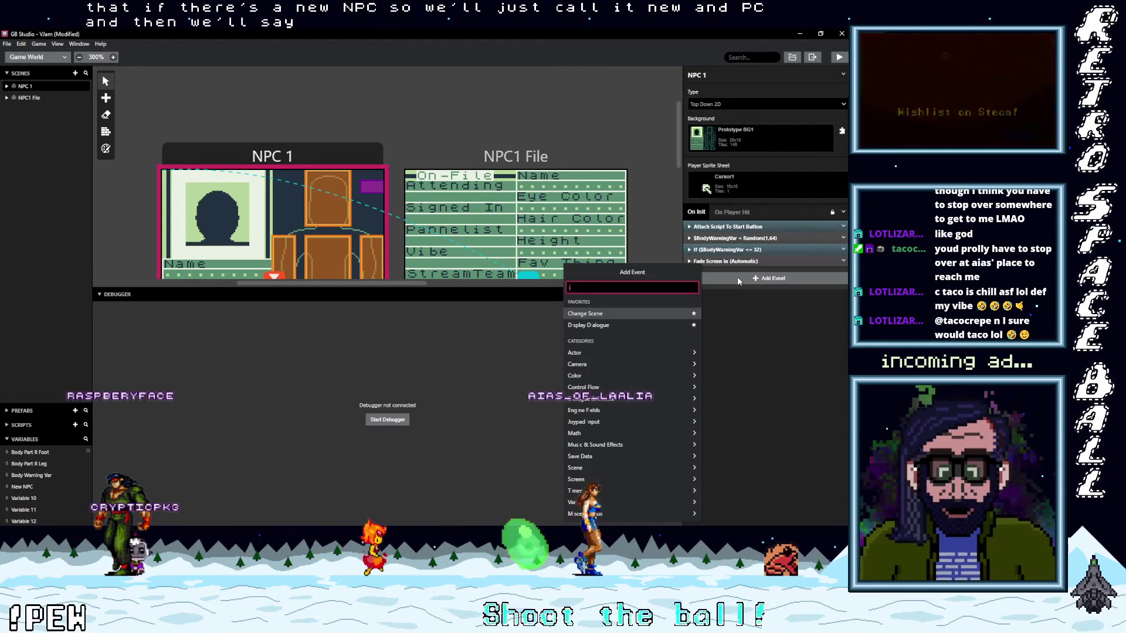
text(If var val)
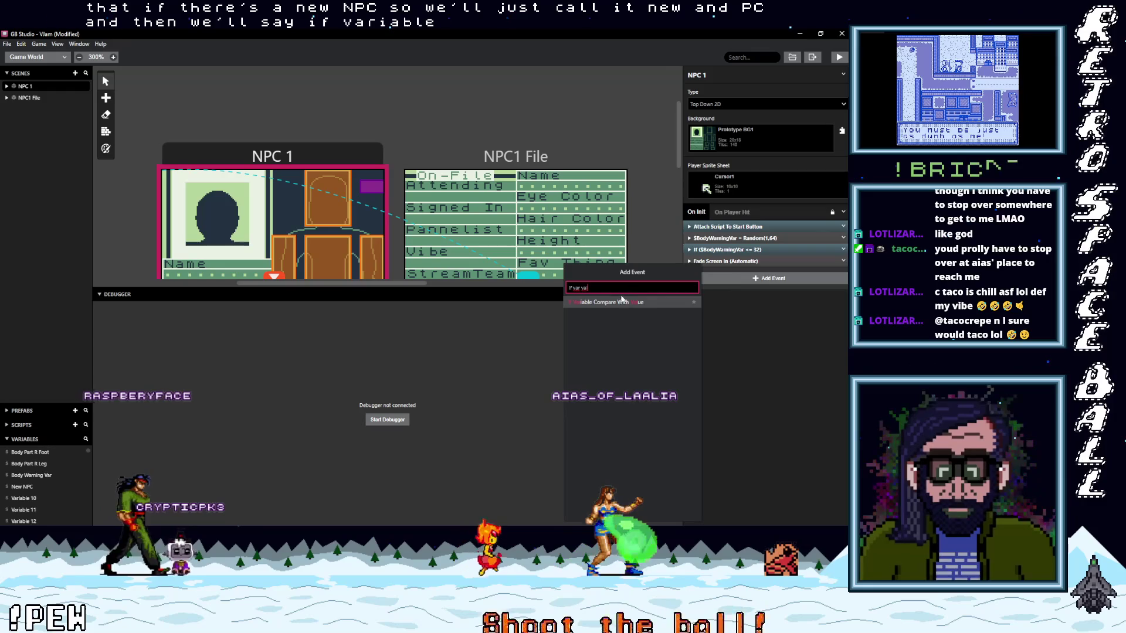
click(652, 300)
click(733, 287)
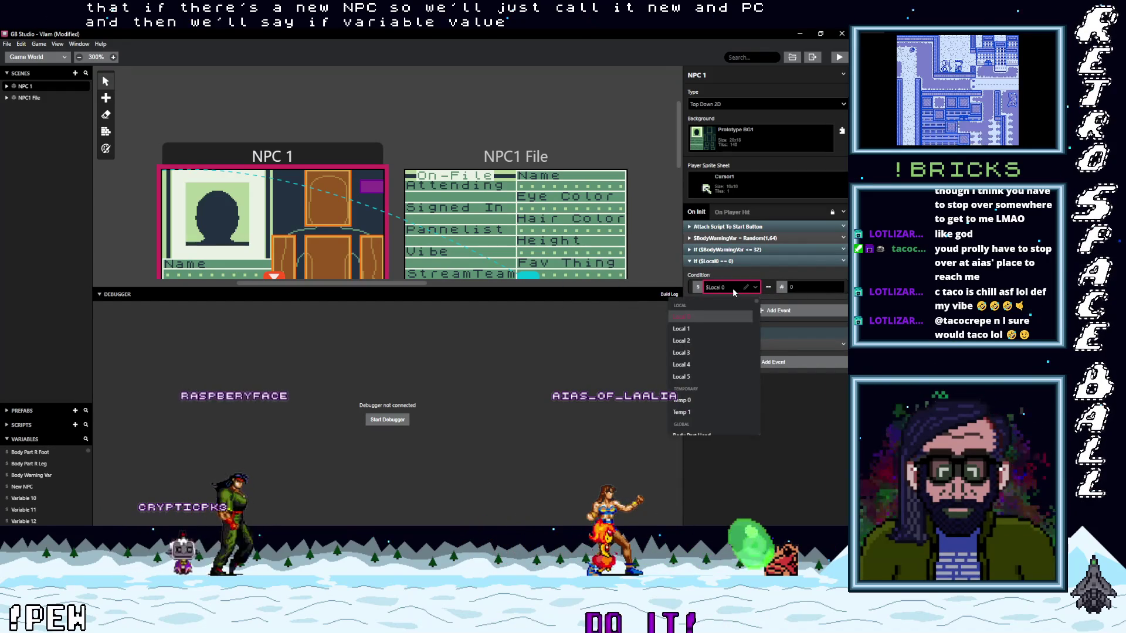
text(ne)
click(684, 317)
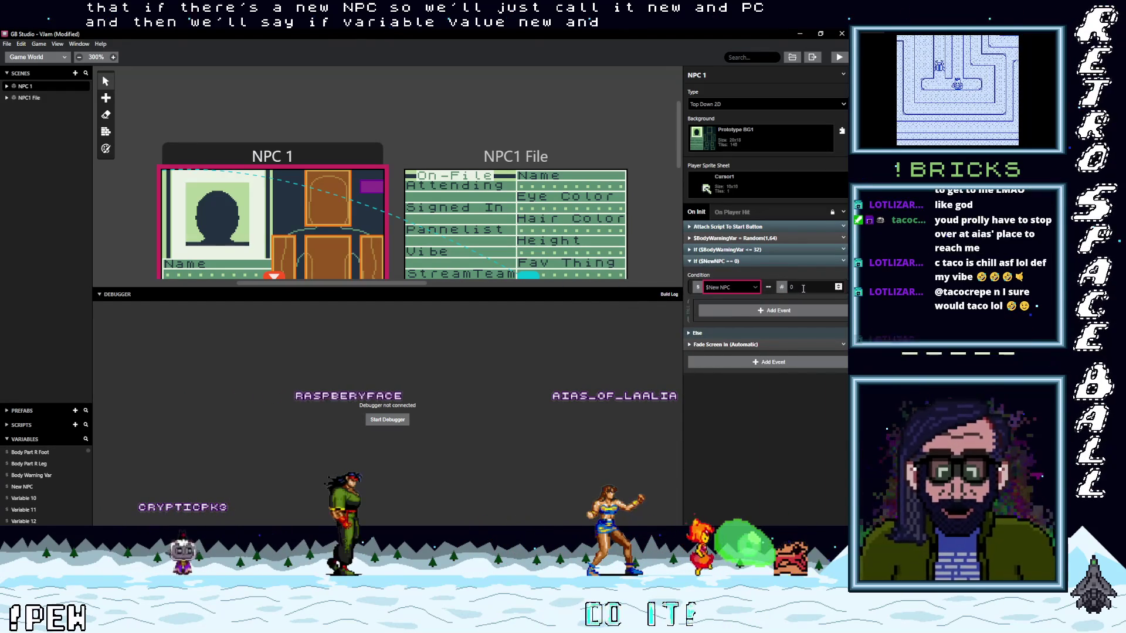
double_click(804, 287)
text(1)
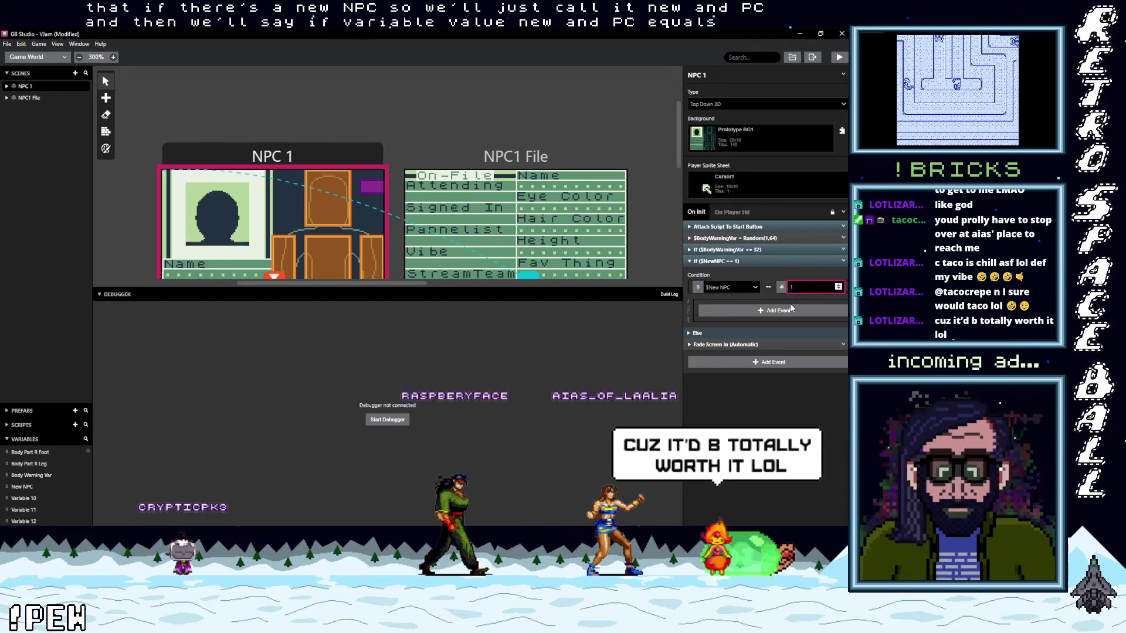
Step: Move the New NPC check below Attach Script and nest the random Body Warning assignment inside it
click(728, 262)
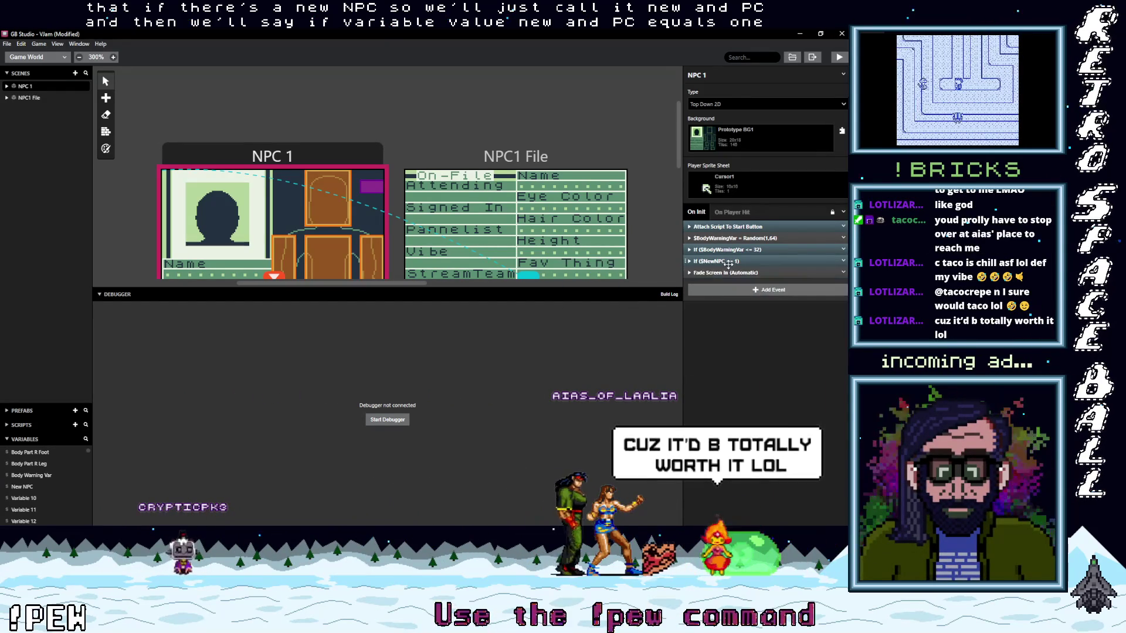
drag(723, 262, 734, 242)
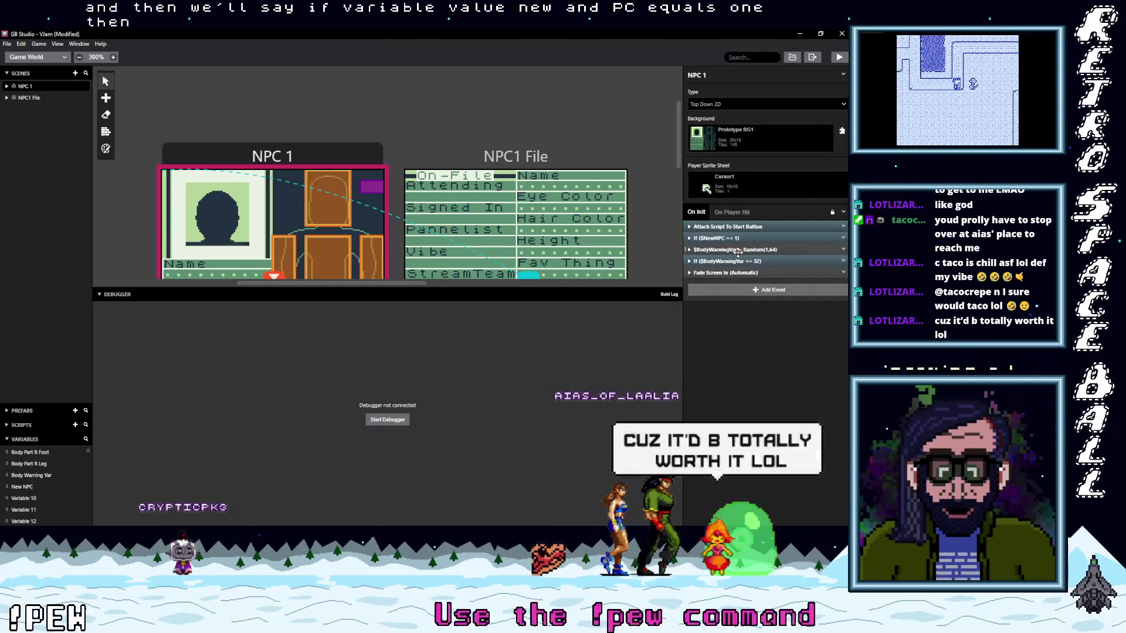
click(729, 249)
click(728, 238)
drag(726, 322, 705, 284)
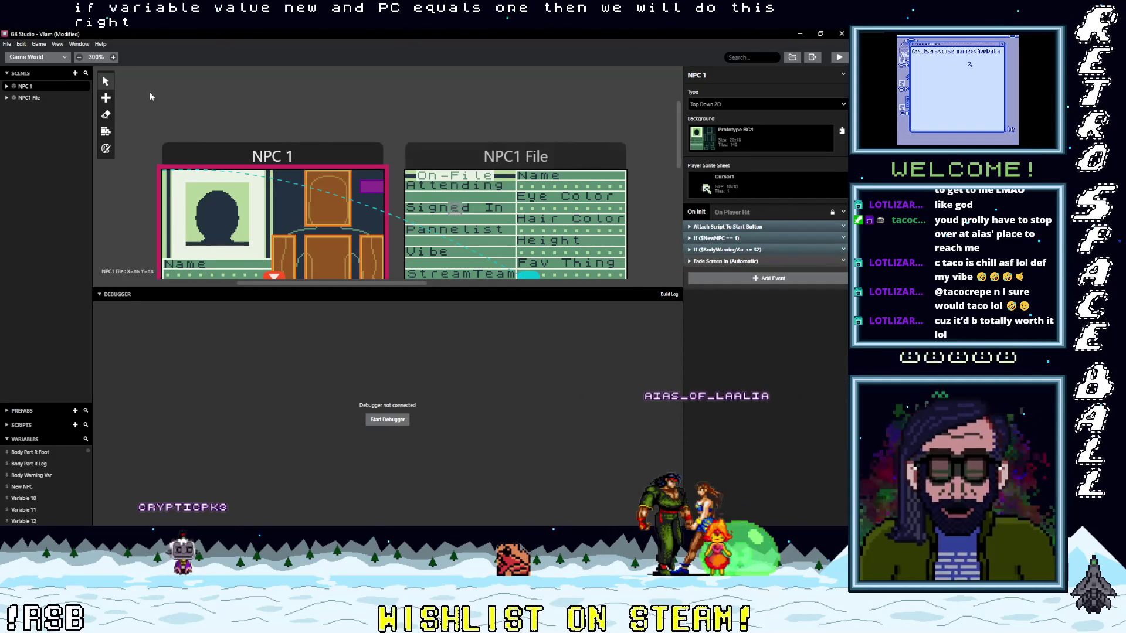
drag(284, 283, 199, 286)
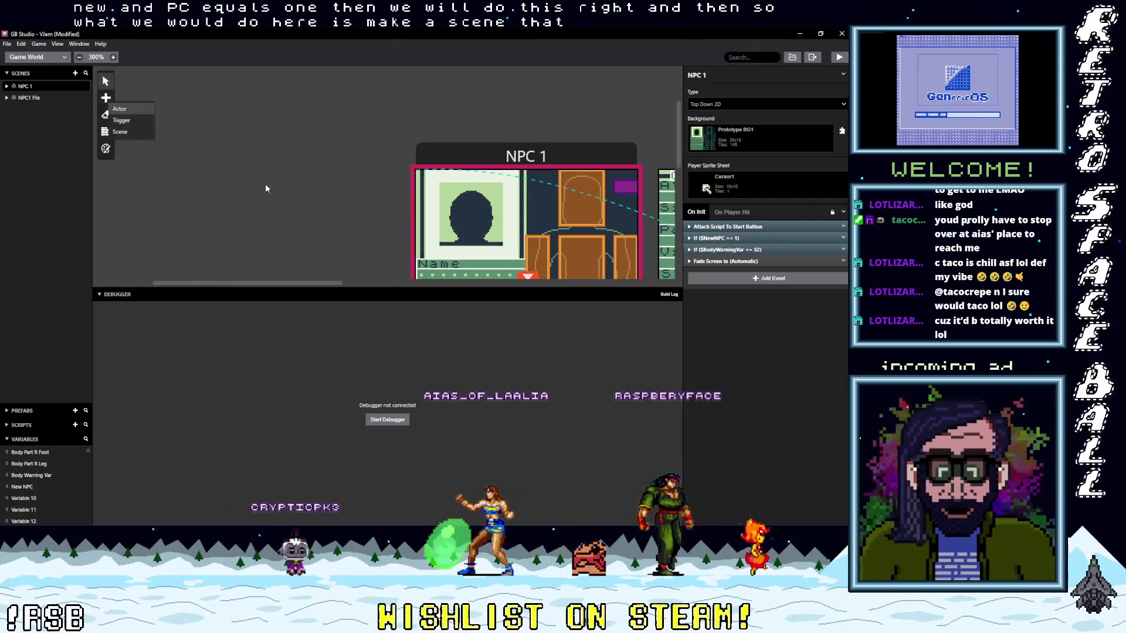
Step: Place a new scene next to NPC 1 on the canvas and name it Start menu
click(143, 130)
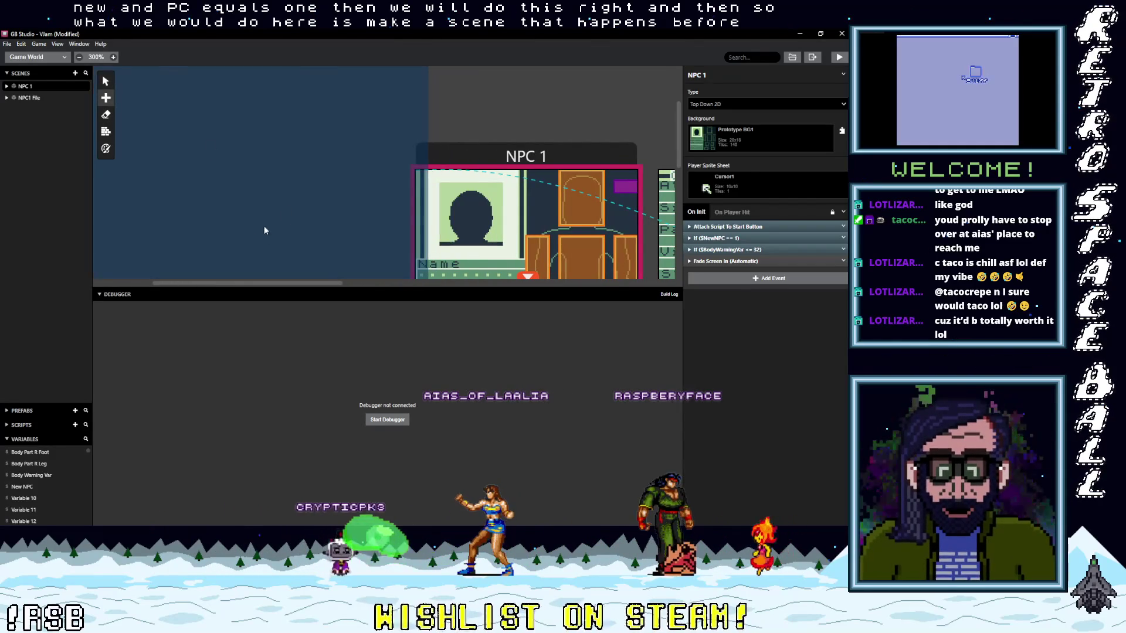
click(212, 100)
mouse_move(190, 81)
mouse_down()
mouse_move(242, 124)
mouse_move(277, 133)
mouse_up()
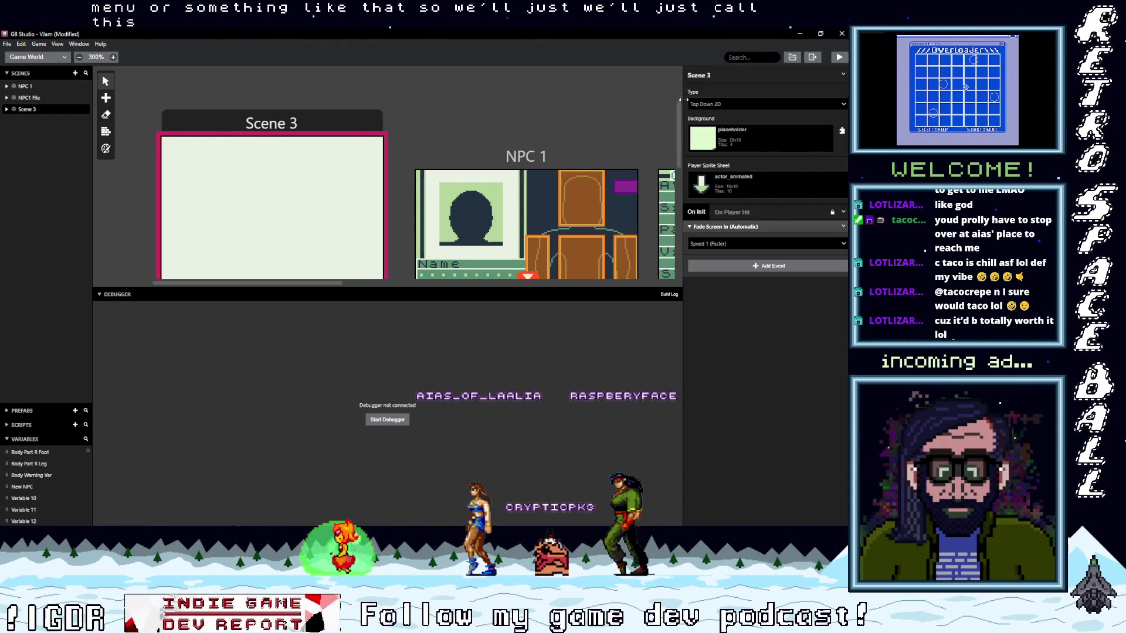
click(713, 77)
text(Start)
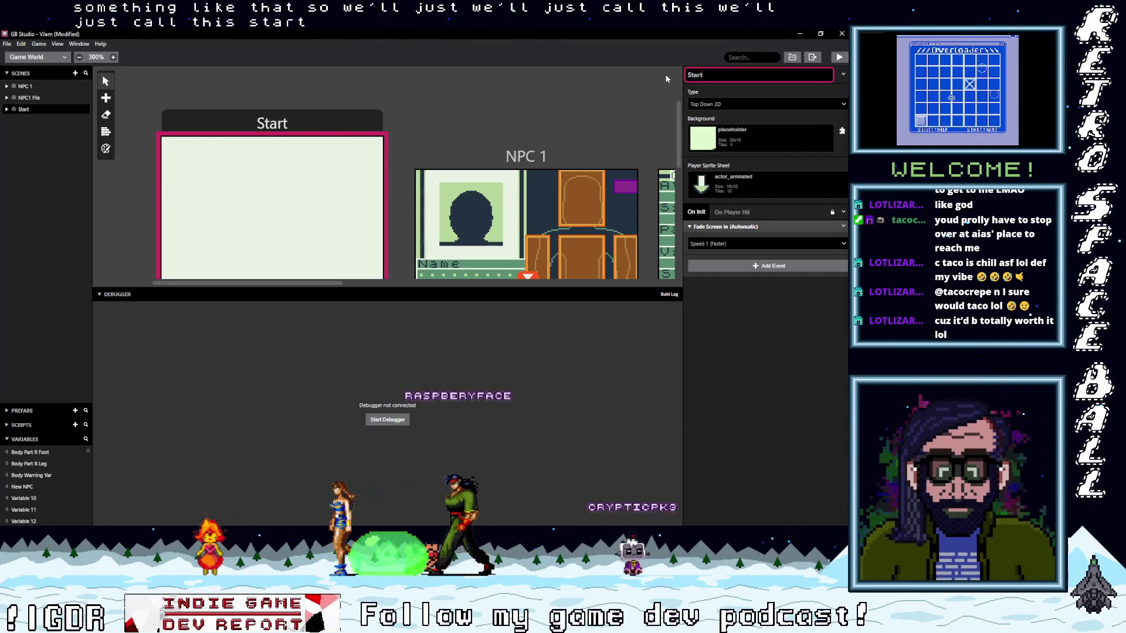
text(menu)
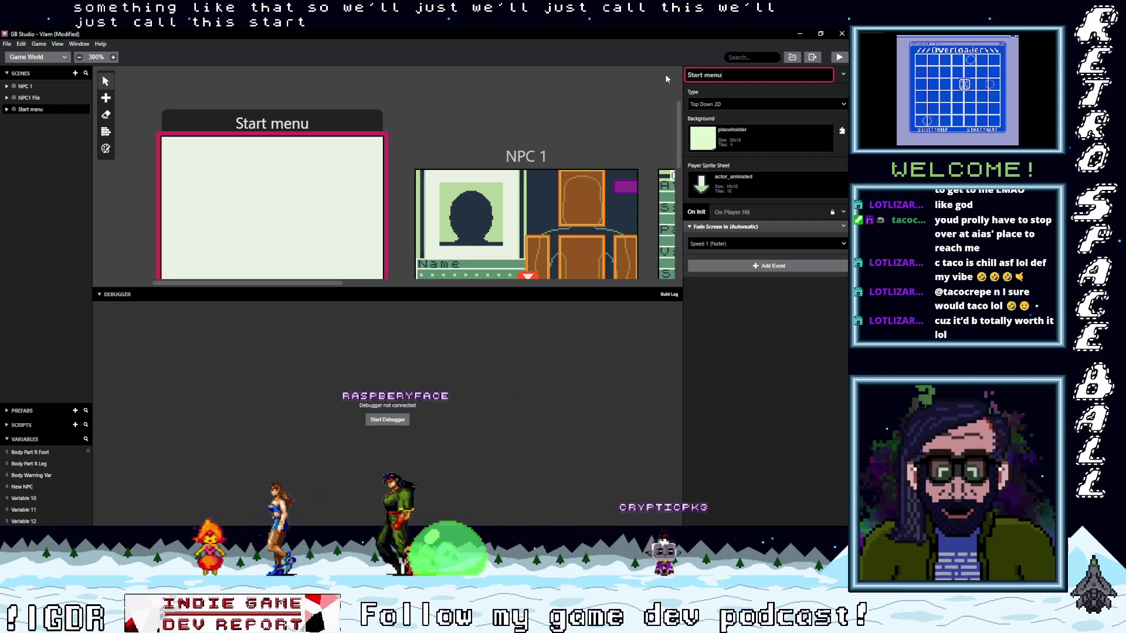
click(780, 351)
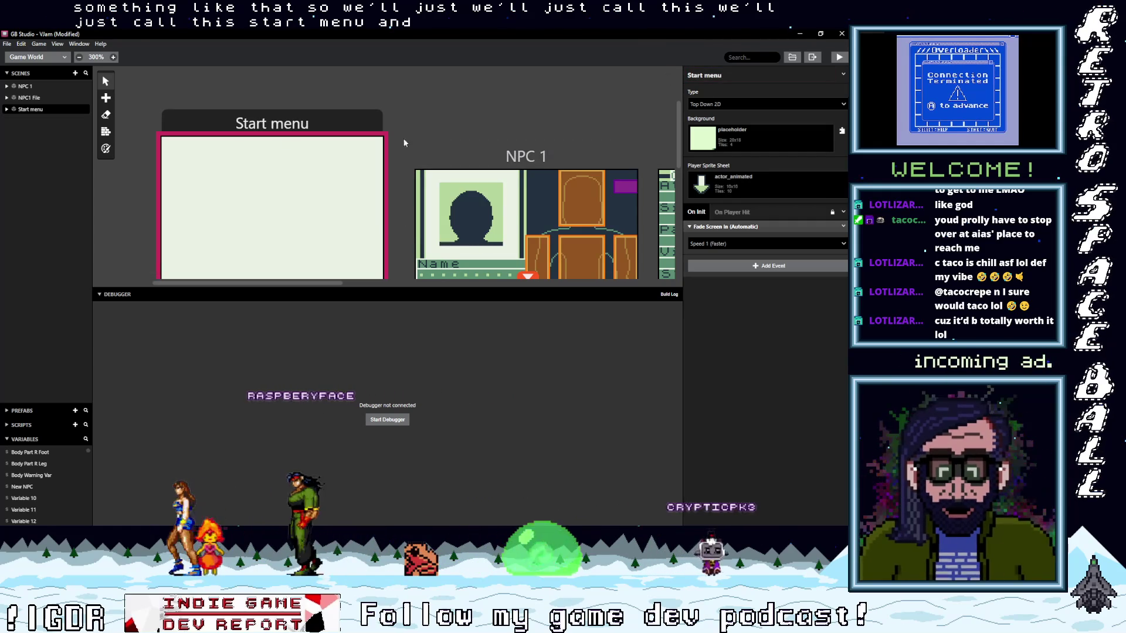
Step: Add an attach-script-to-button event whose On Press changes scene to NPC1
click(718, 227)
click(736, 244)
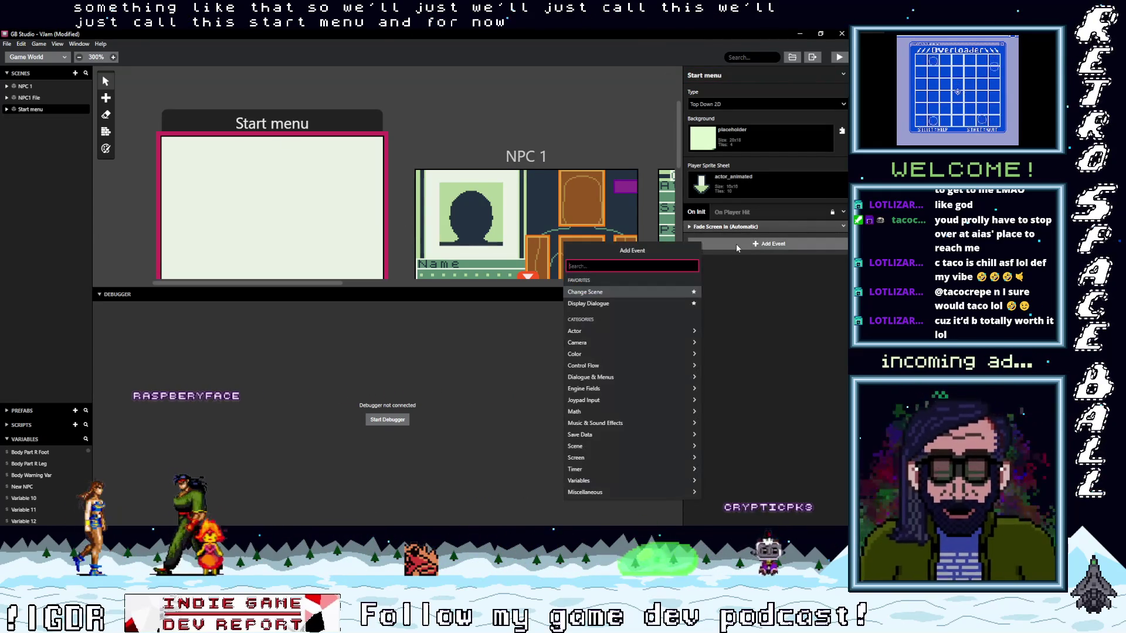
text(but)
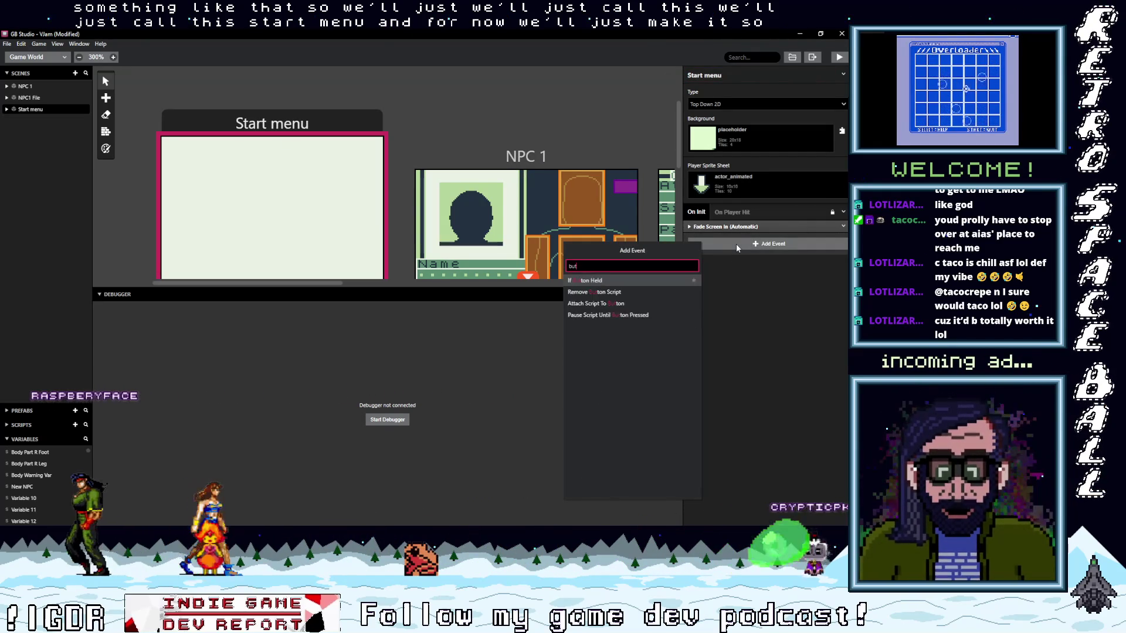
click(610, 303)
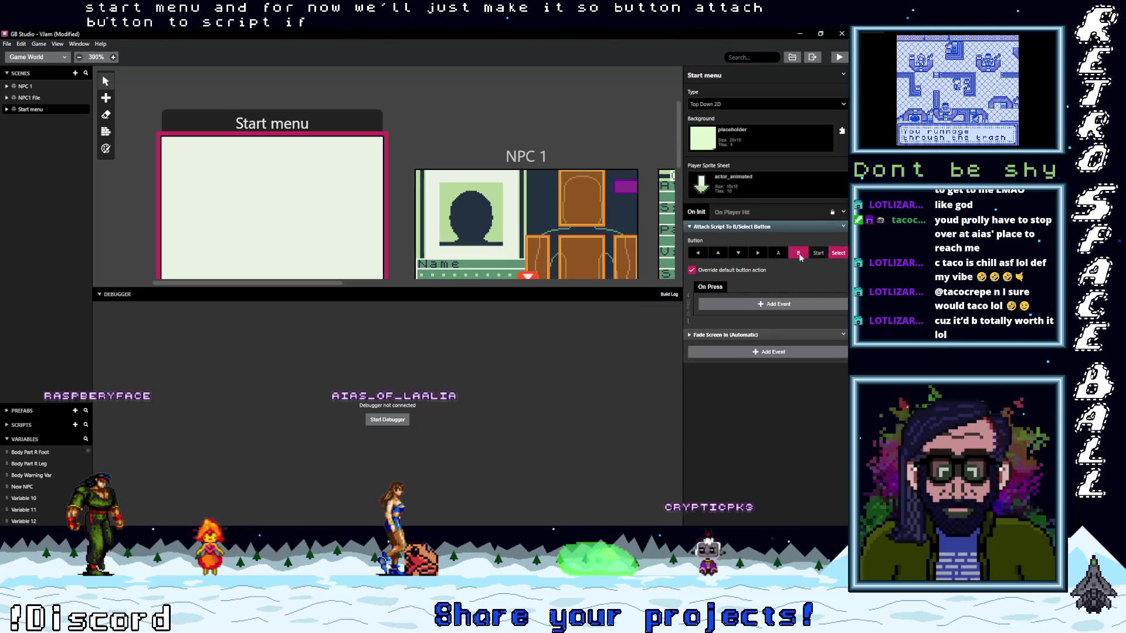
click(735, 306)
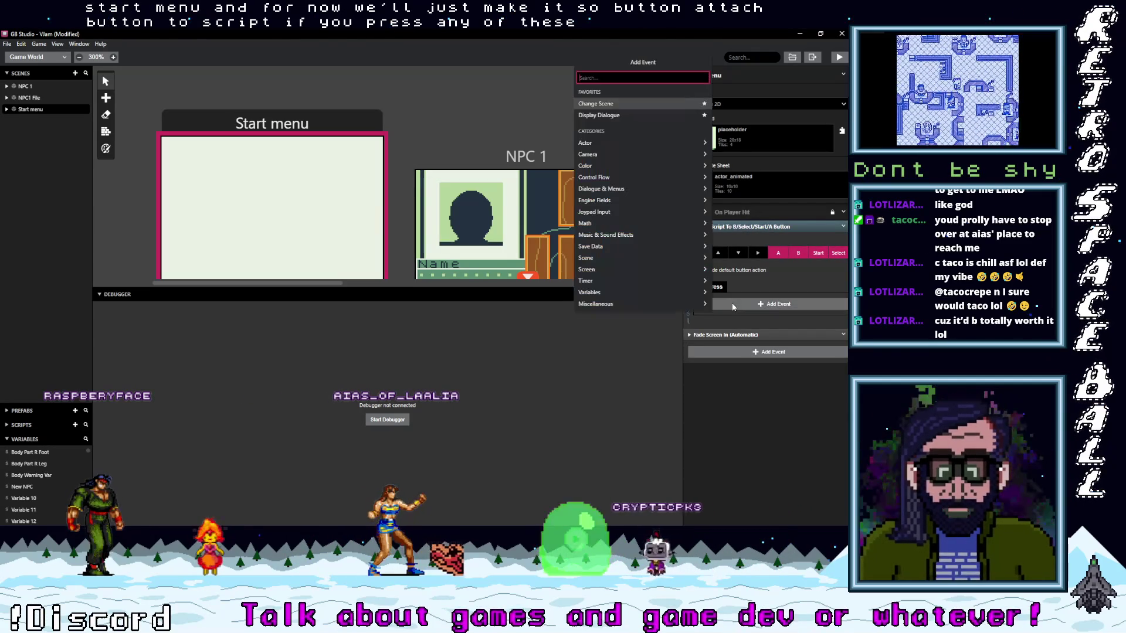
text(ch)
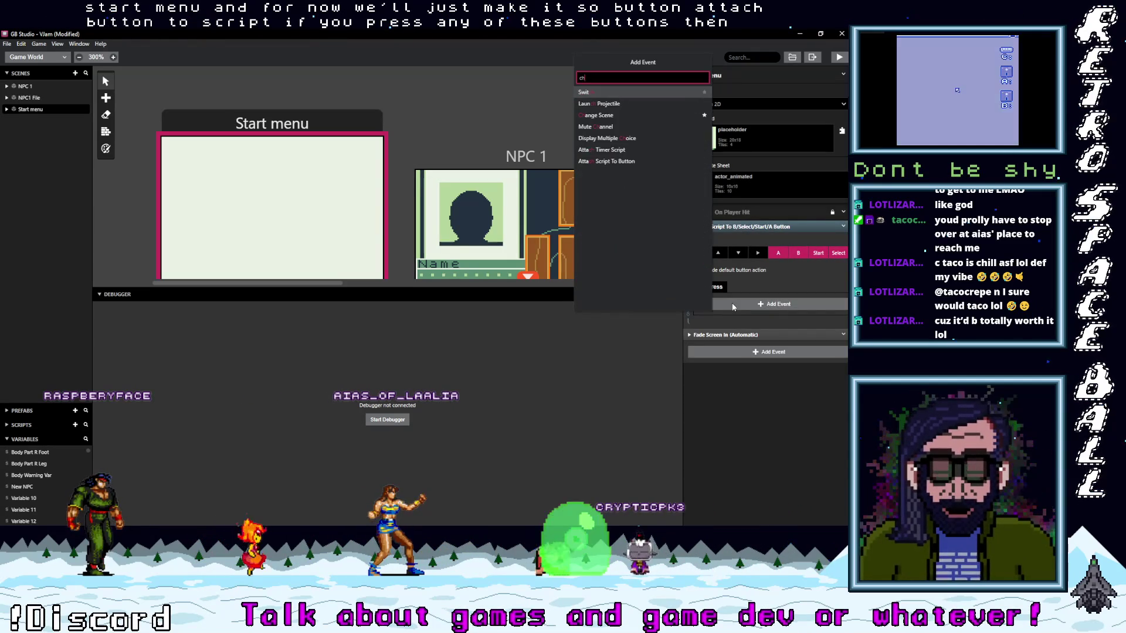
key(BackSpace)
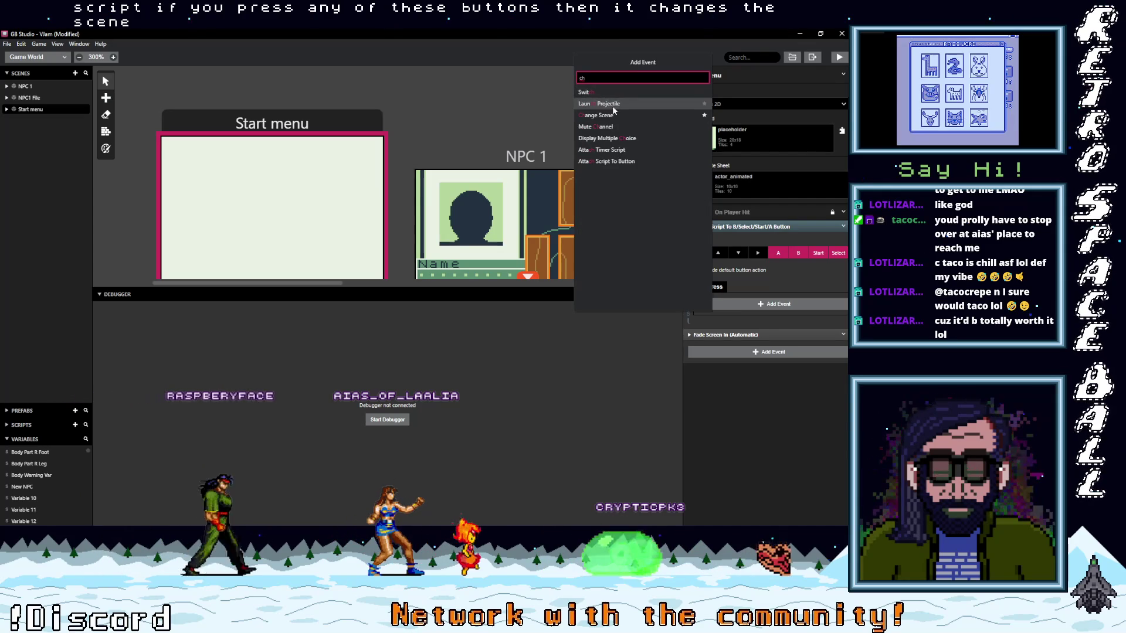
click(615, 104)
click(736, 326)
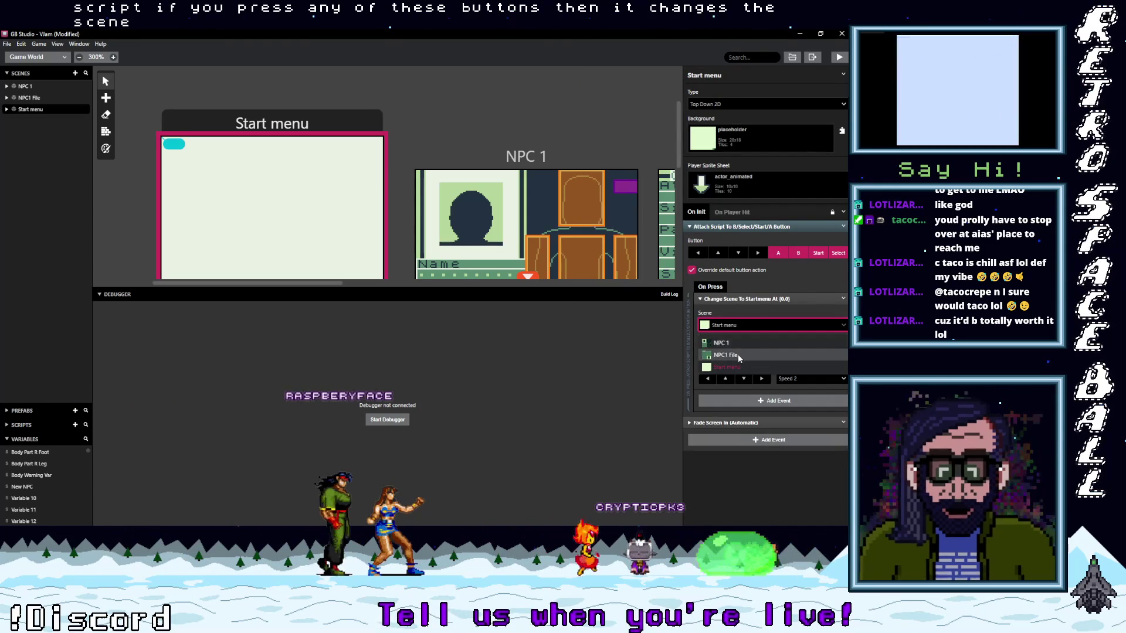
click(729, 299)
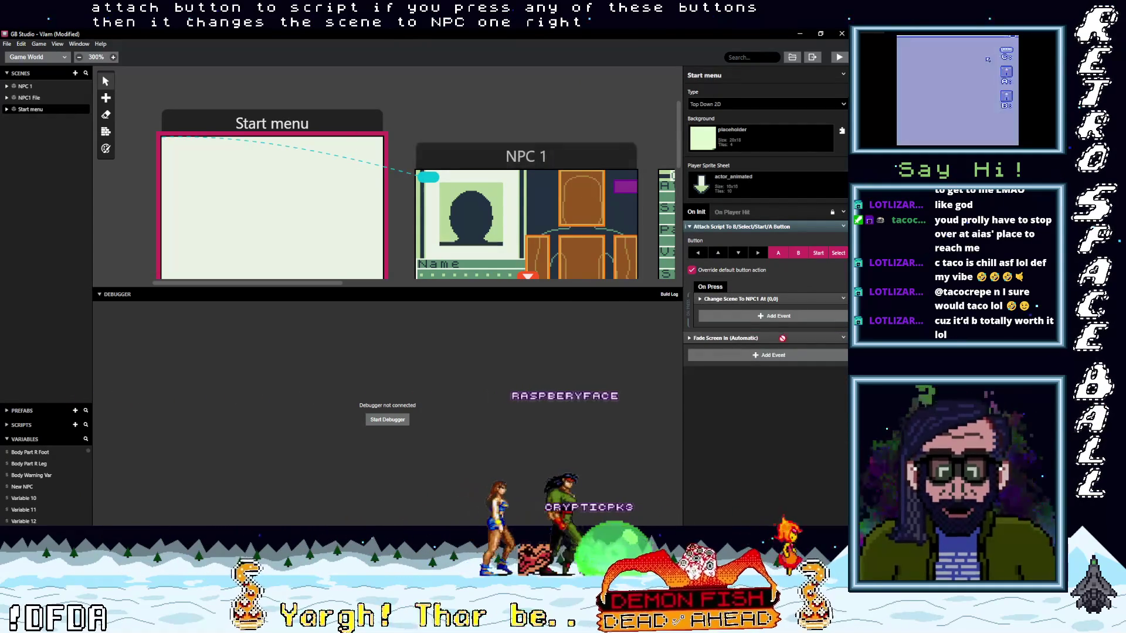
Step: Add a Set $New NPC to 1 event, copy it, and move it above Change Scene
click(750, 317)
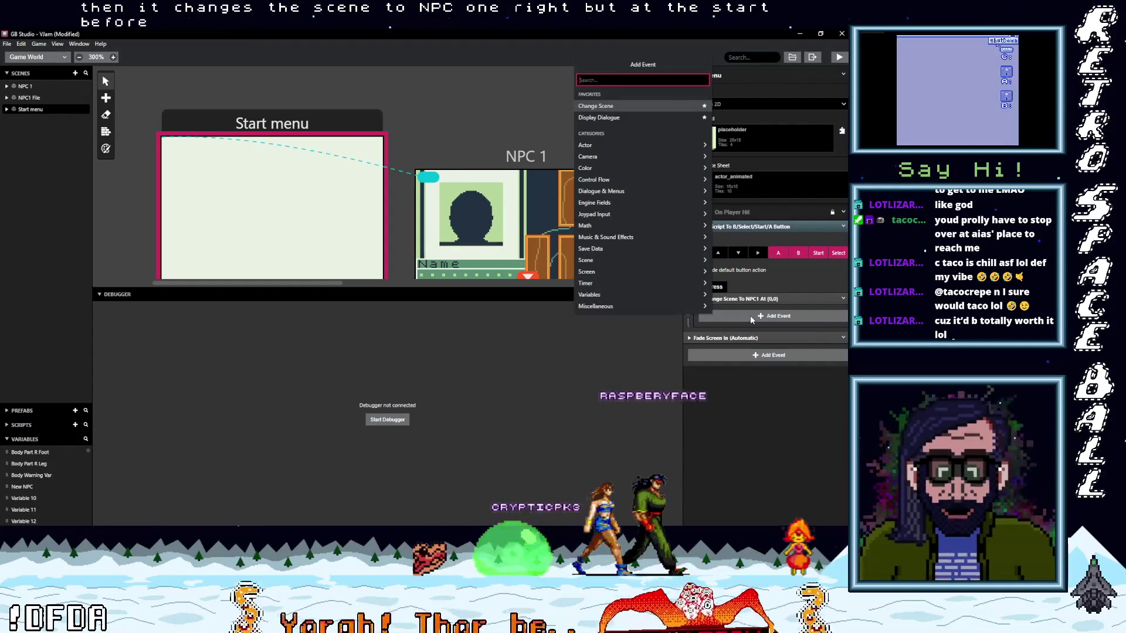
text(var val)
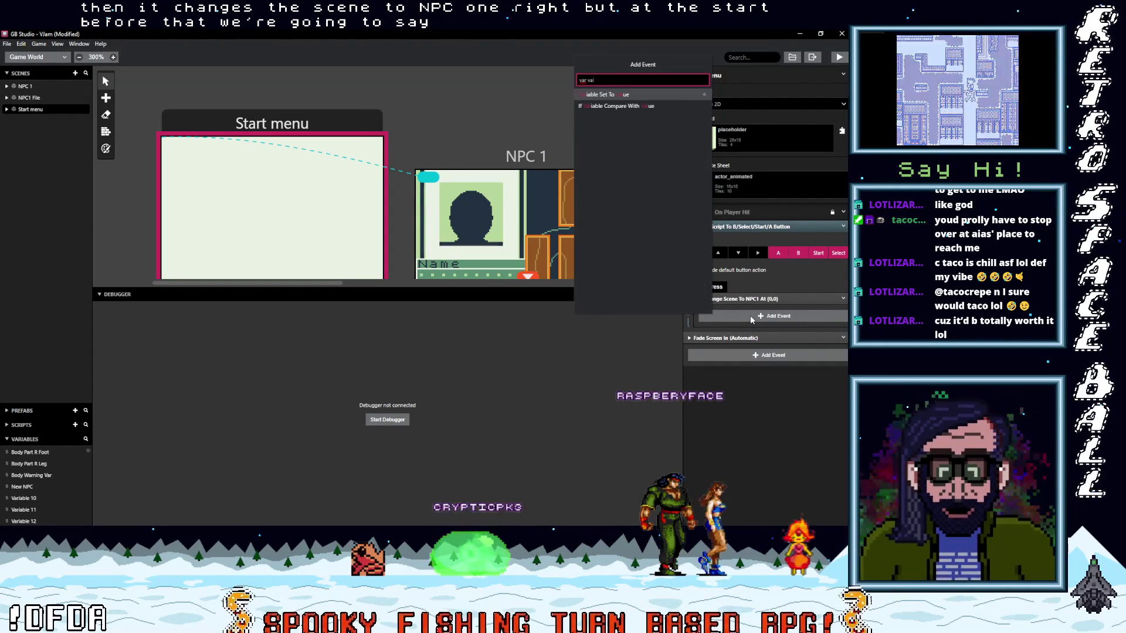
click(634, 93)
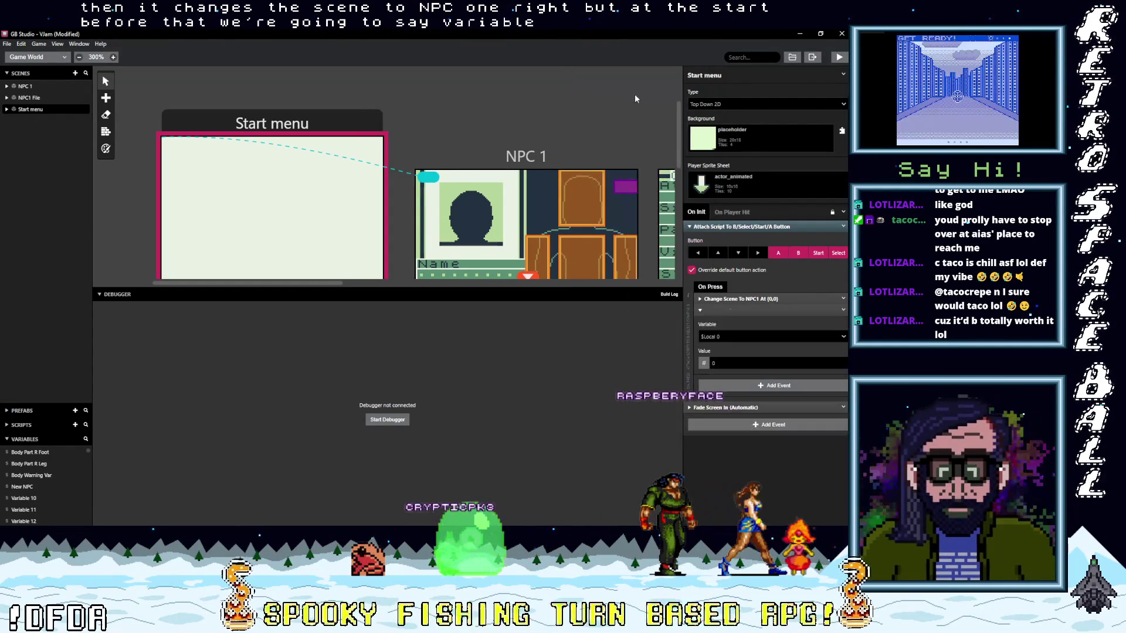
click(737, 336)
text(new)
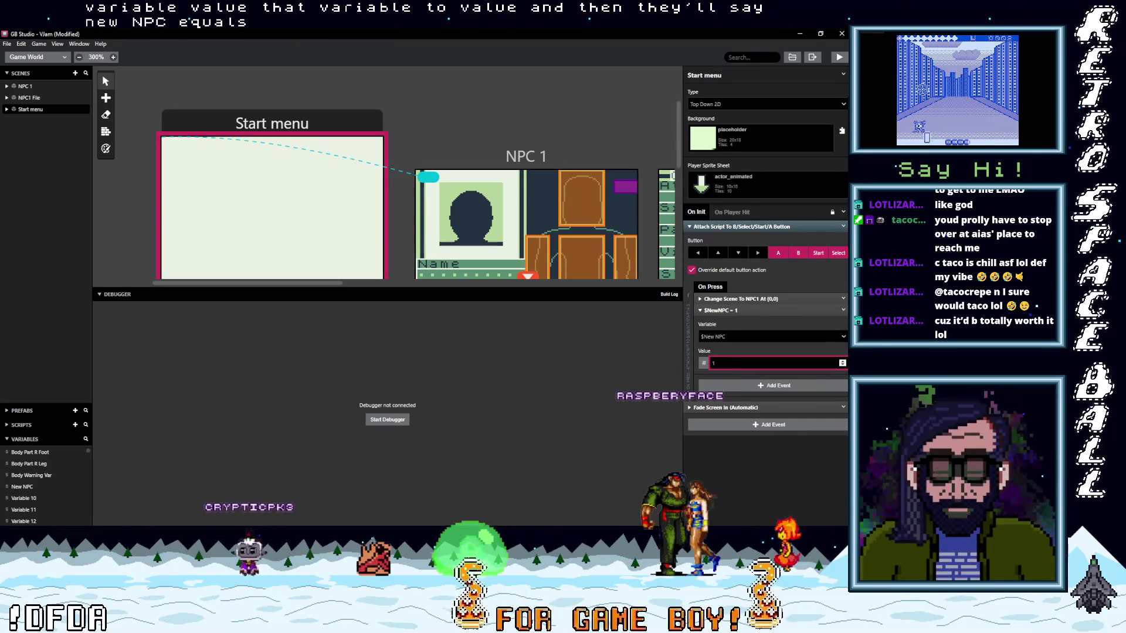
click(843, 311)
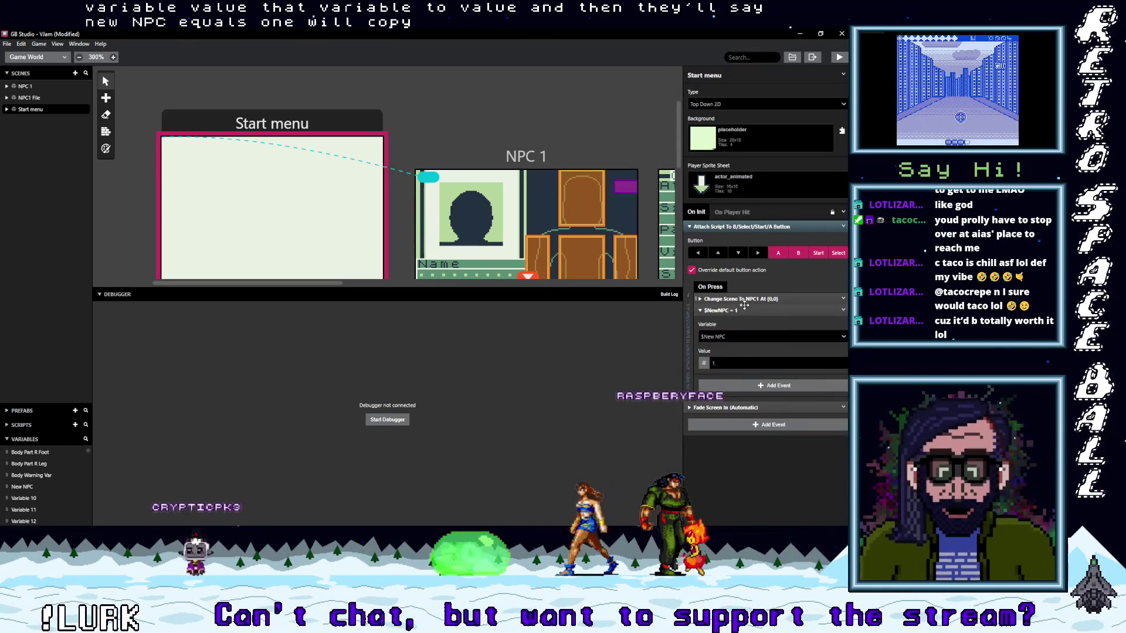
click(817, 383)
drag(744, 310, 744, 300)
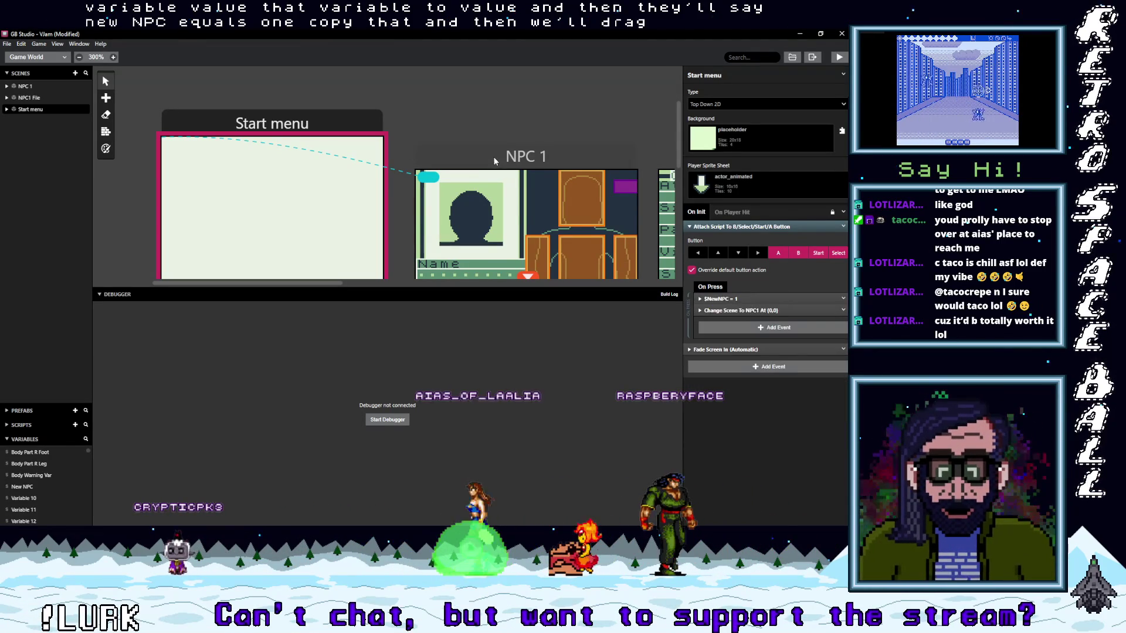
Step: Paste the copied event into NPC 1's If New NPC == 1 block, set it to 0, and run the game
click(494, 158)
click(733, 239)
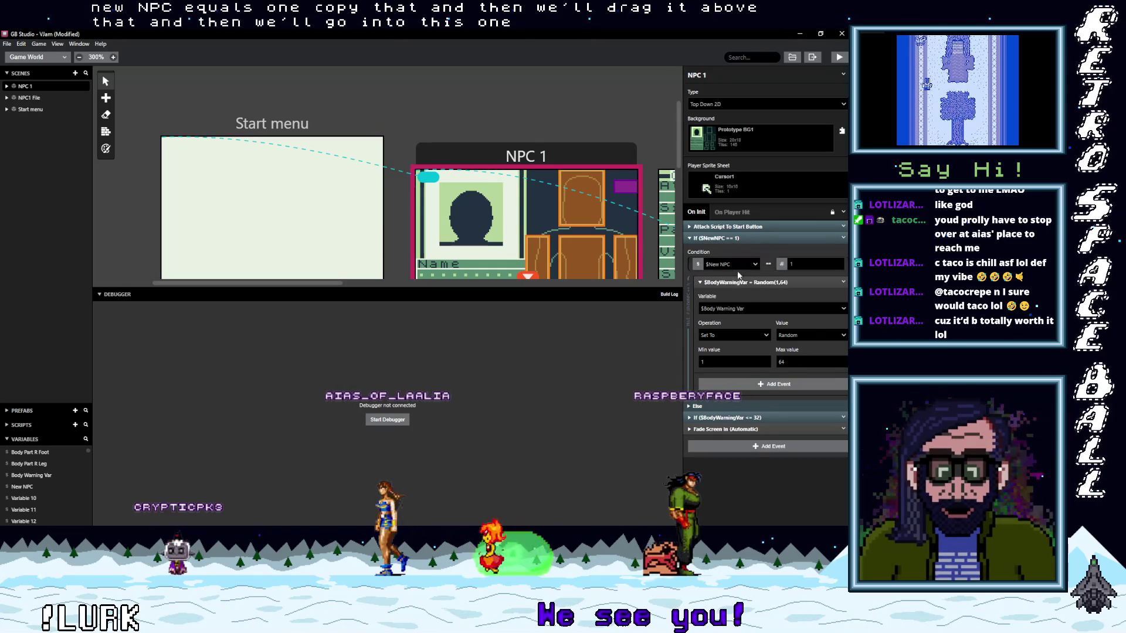
right_click(732, 282)
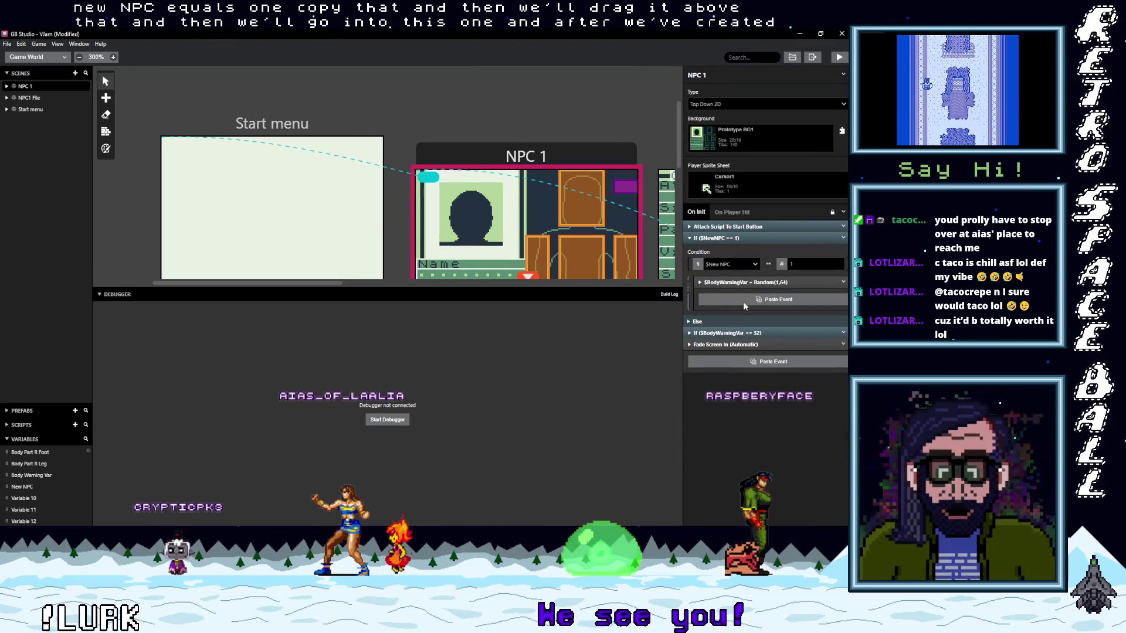
click(739, 300)
click(713, 347)
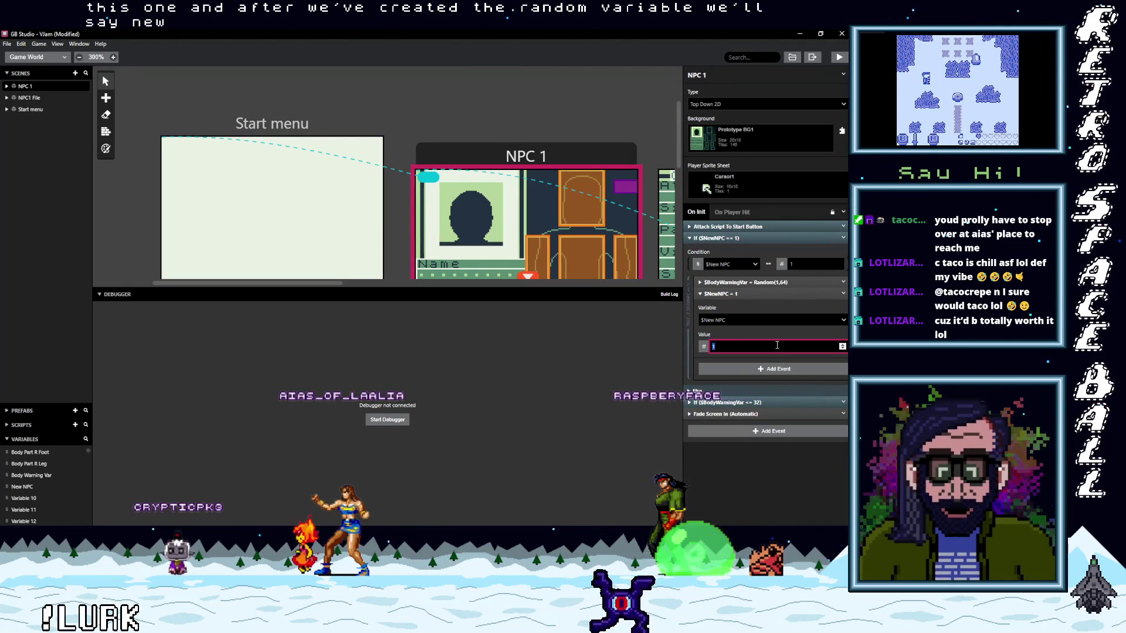
click(733, 294)
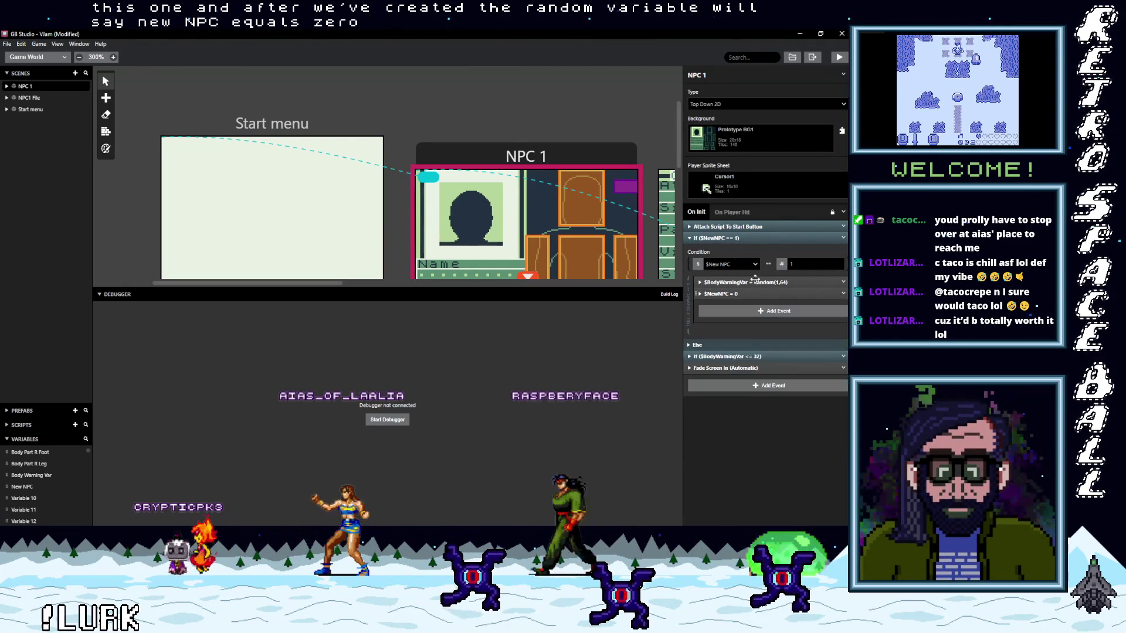
click(729, 237)
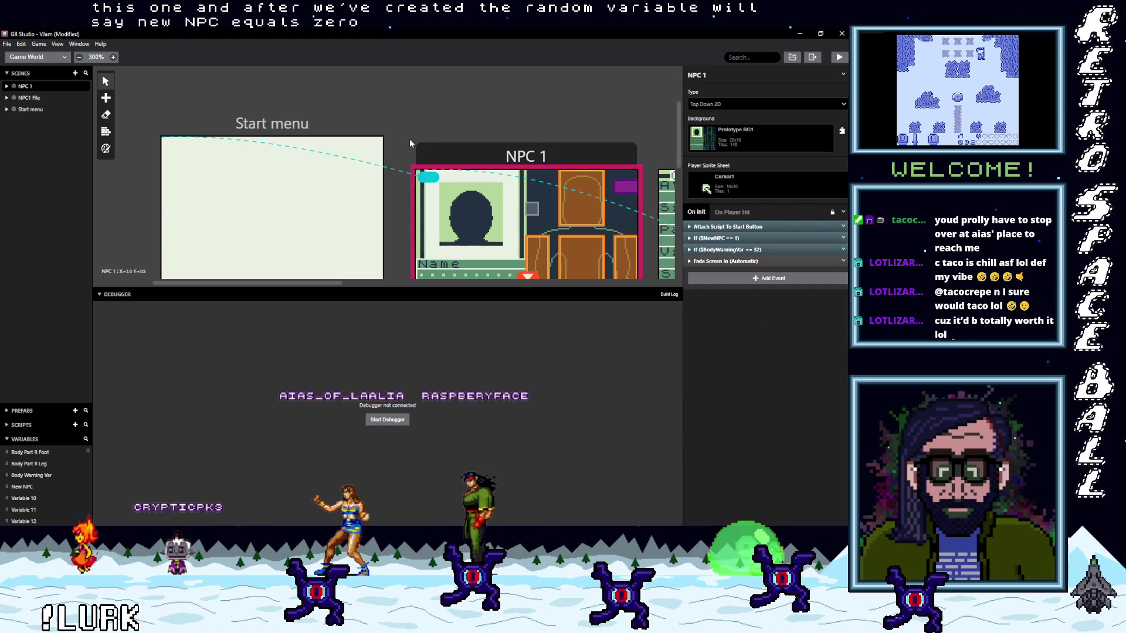
key(ctrl+p)
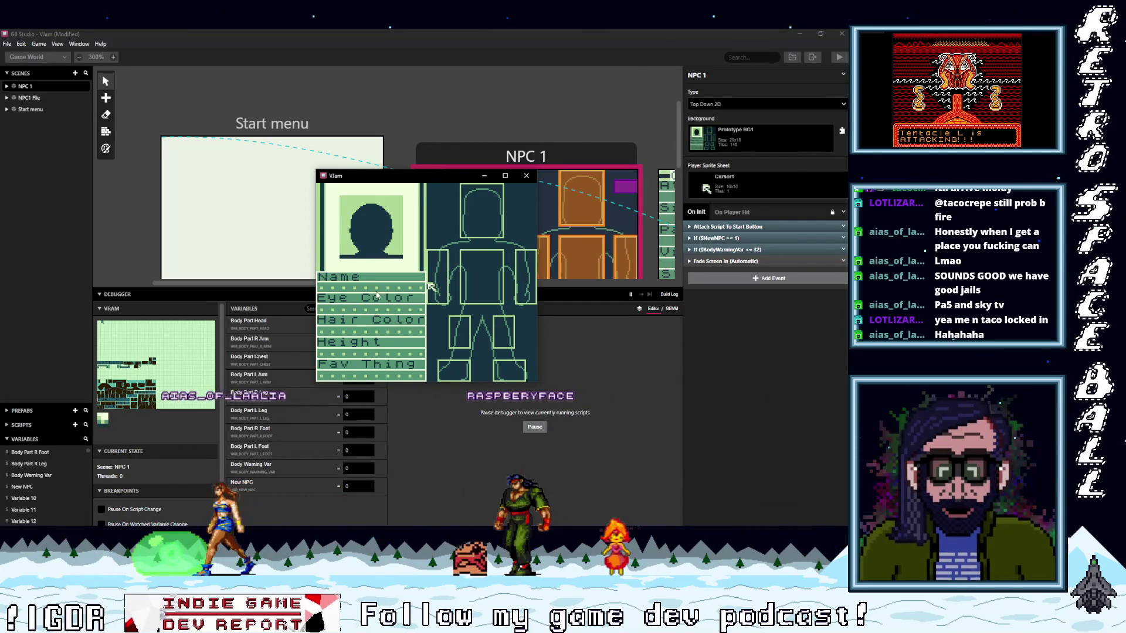
Step: Close the game, rebuild and relaunch it with Play, reposition its window, and select the Start menu scene
mouse_move(408, 179)
mouse_down()
mouse_move(436, 97)
mouse_move(372, 80)
mouse_up()
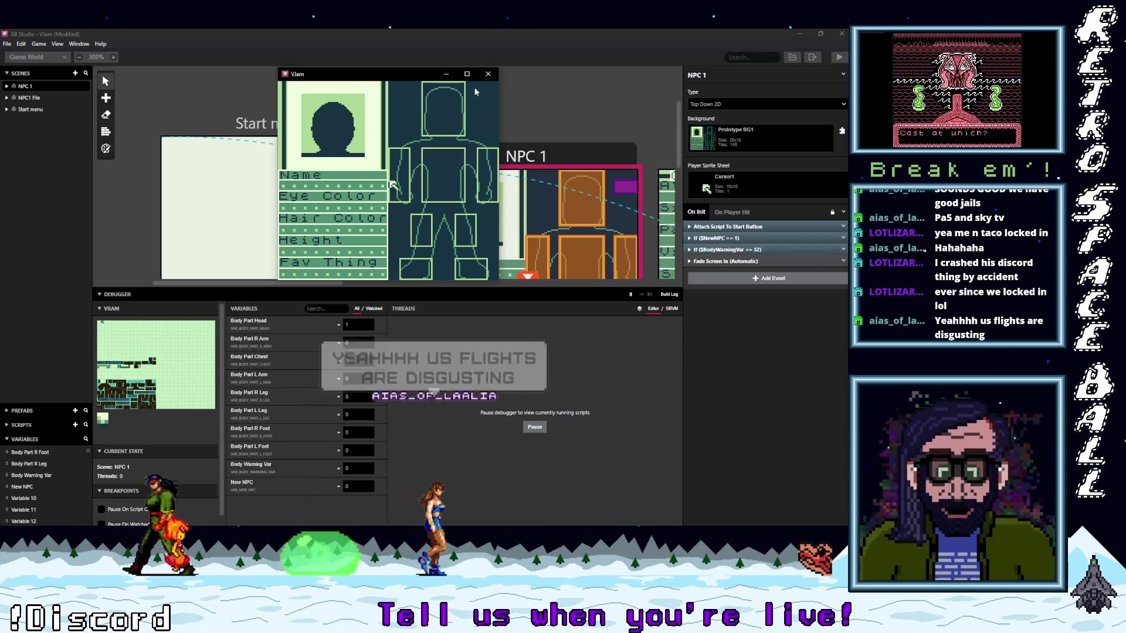
click(487, 74)
click(839, 58)
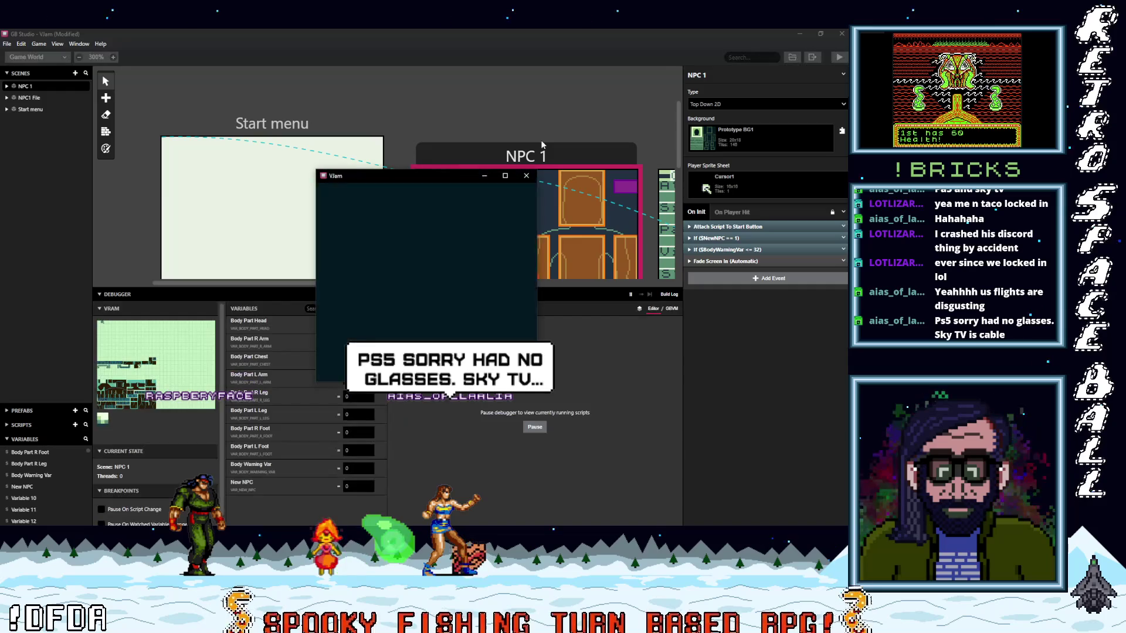
drag(434, 173, 511, 120)
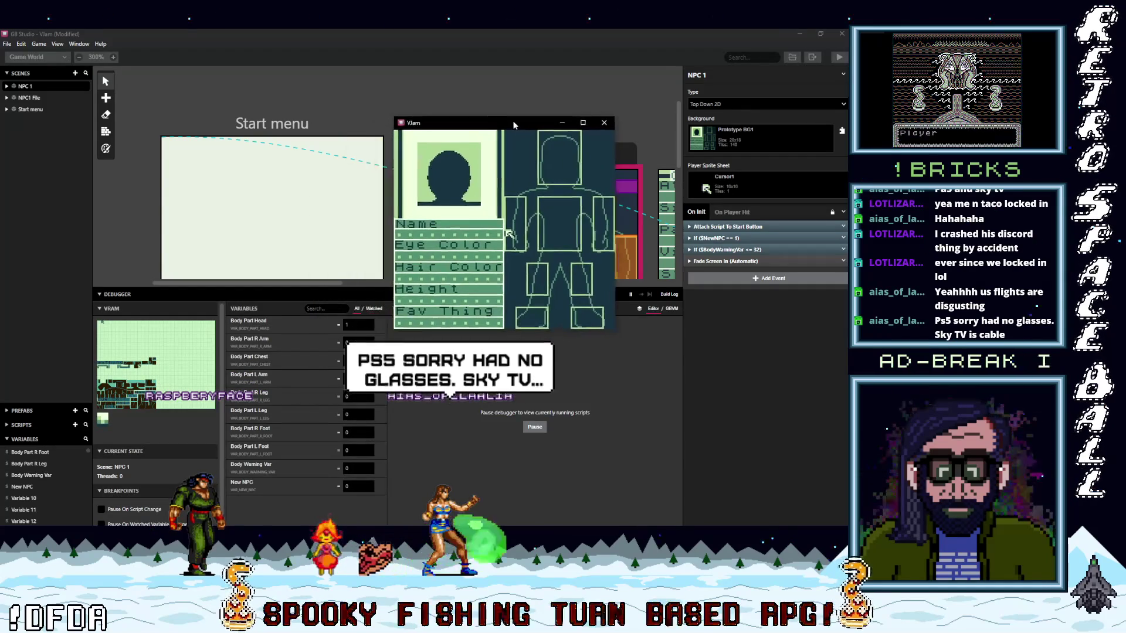
click(272, 205)
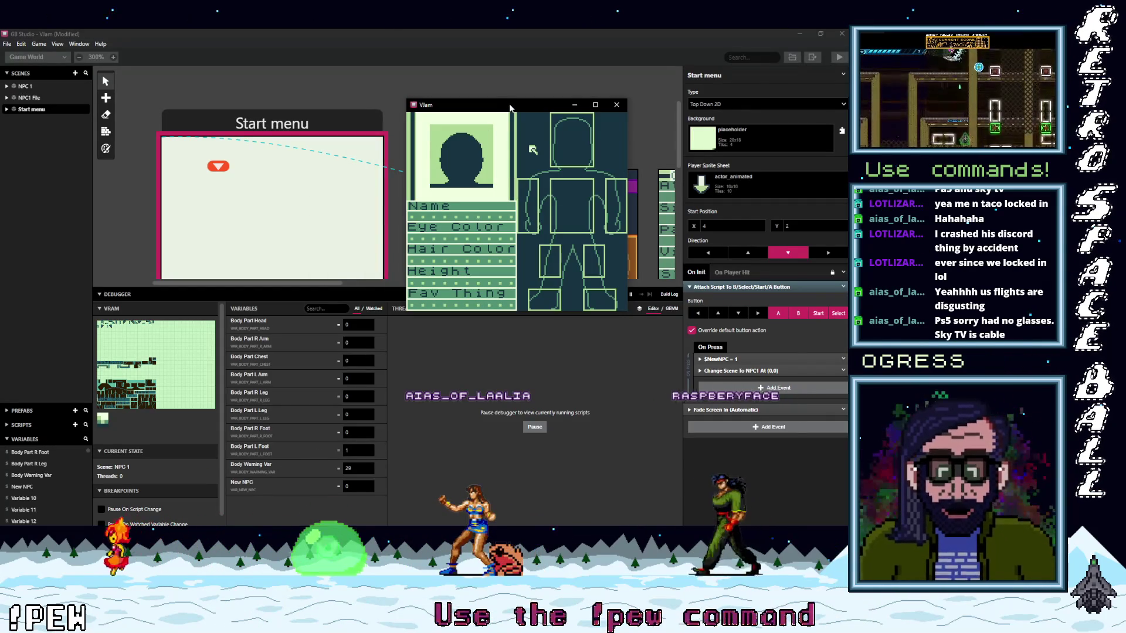
Step: Move the selector through the chest, legs and left foot, then leave for the profile scene
key(Down)
key(Right)
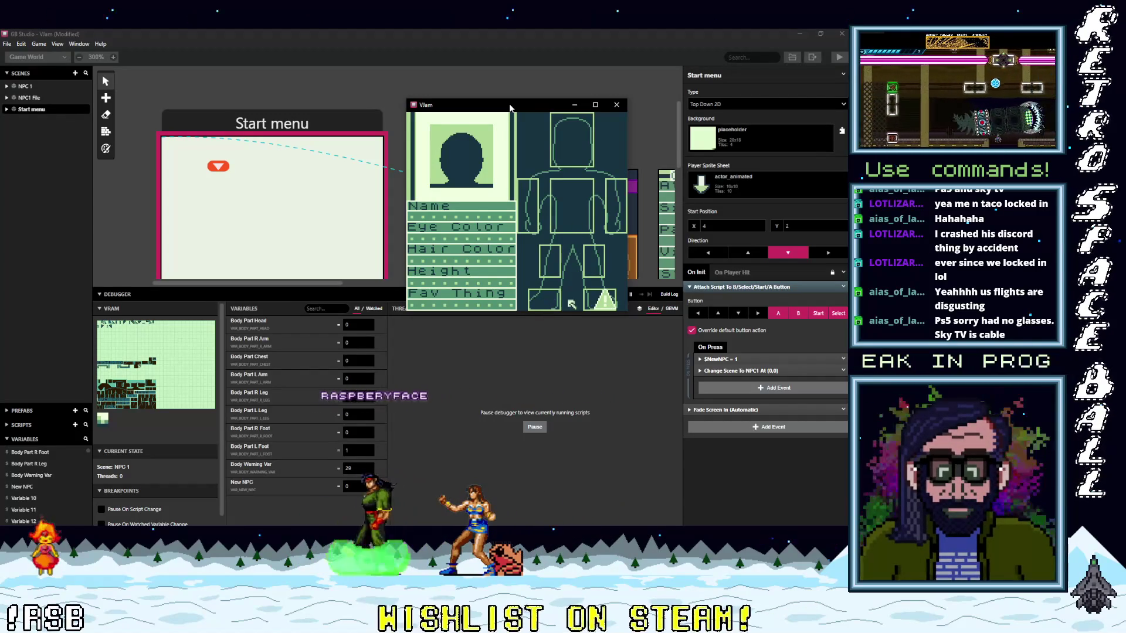
key(Up)
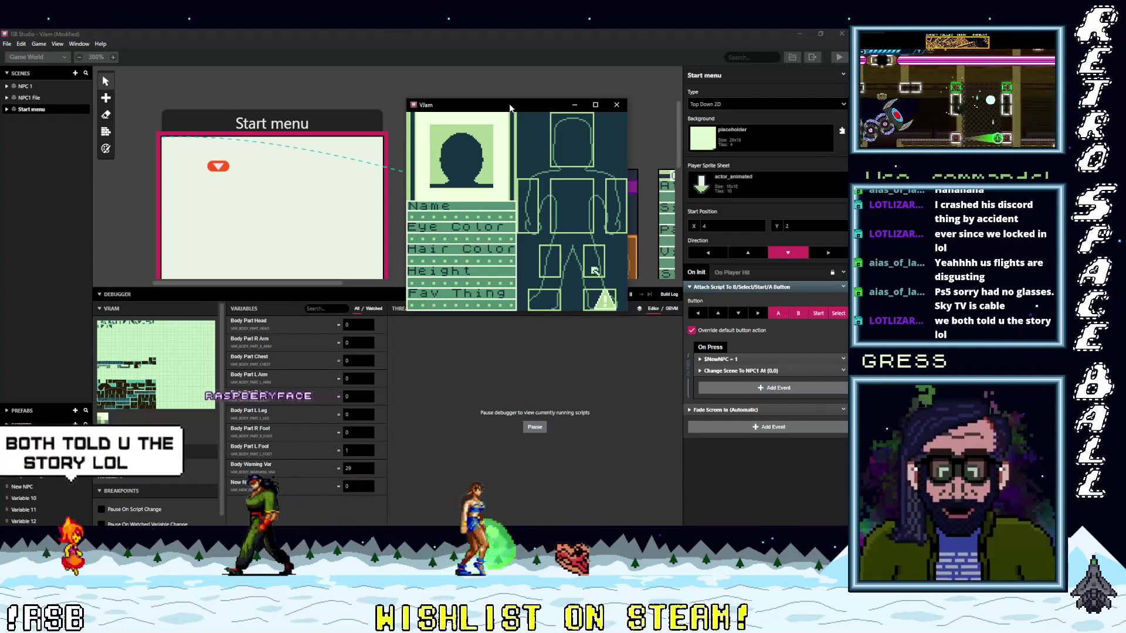
key(Down)
key(Left)
key(Up)
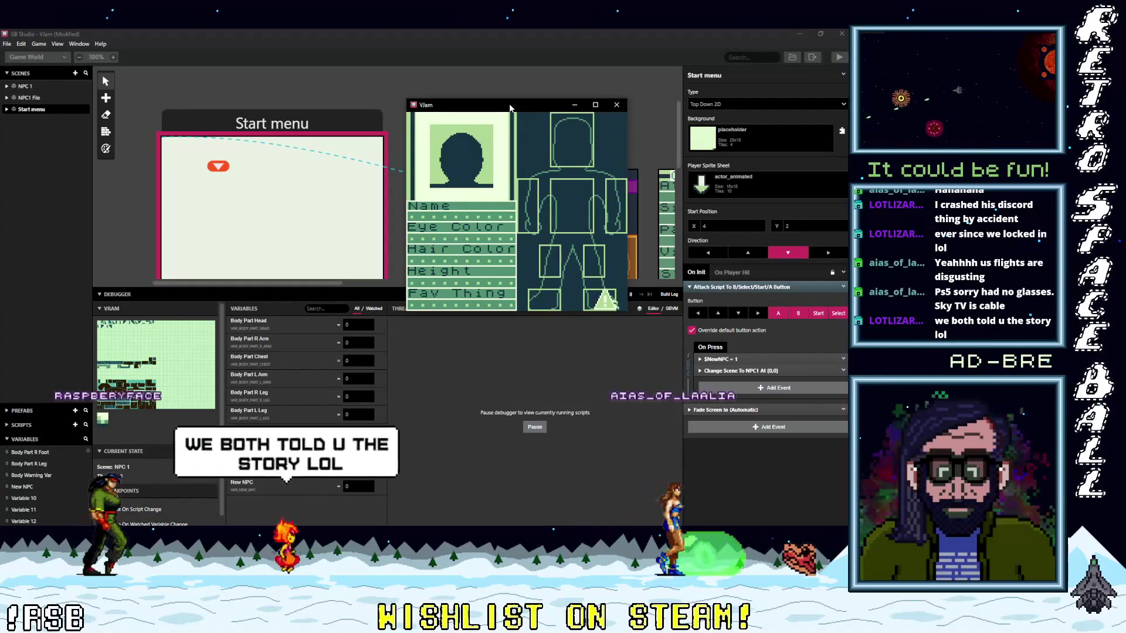
key(Right)
key(Left)
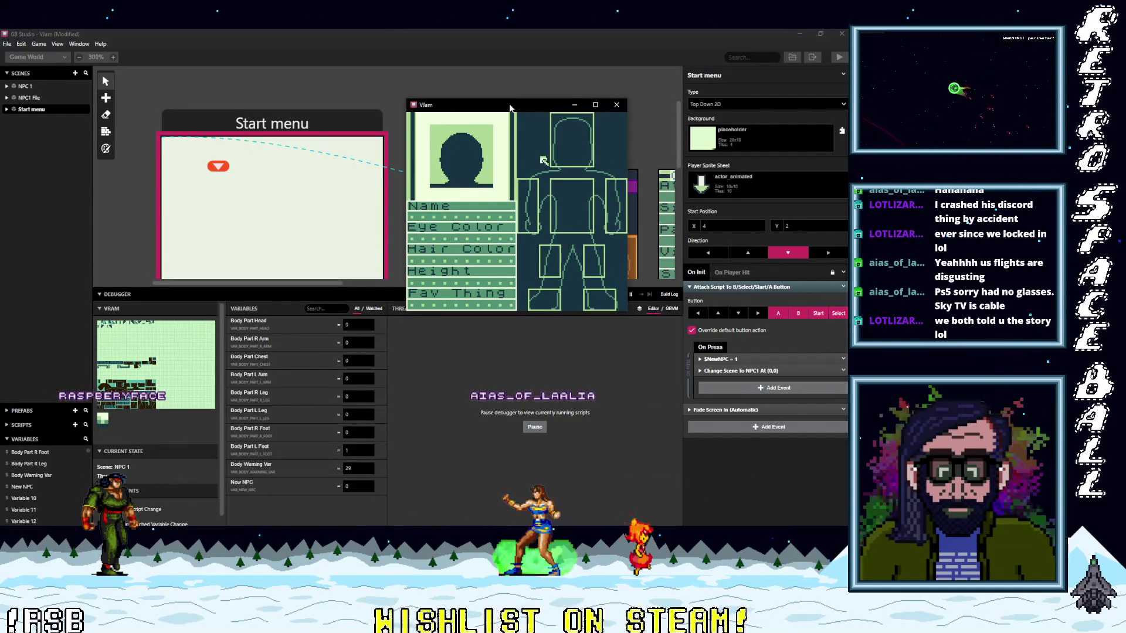
key(Return)
key(Return)
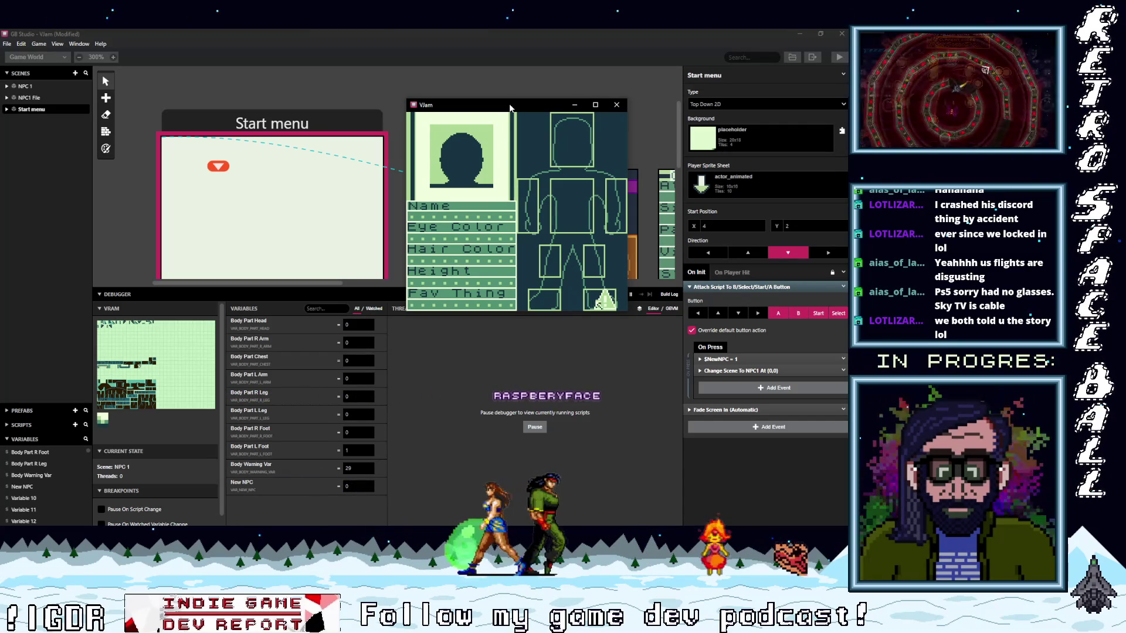
Step: Select the head, set New NPC to 1 in the debugger, and advance to NPC 1's character screen
key(Up)
key(Up)
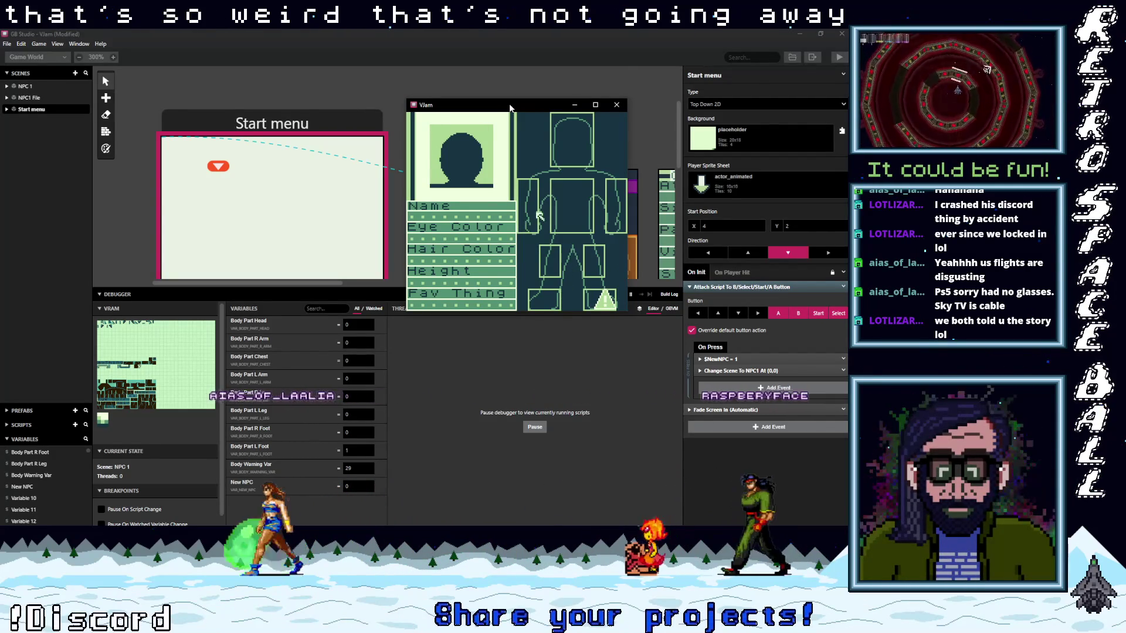
key(Right)
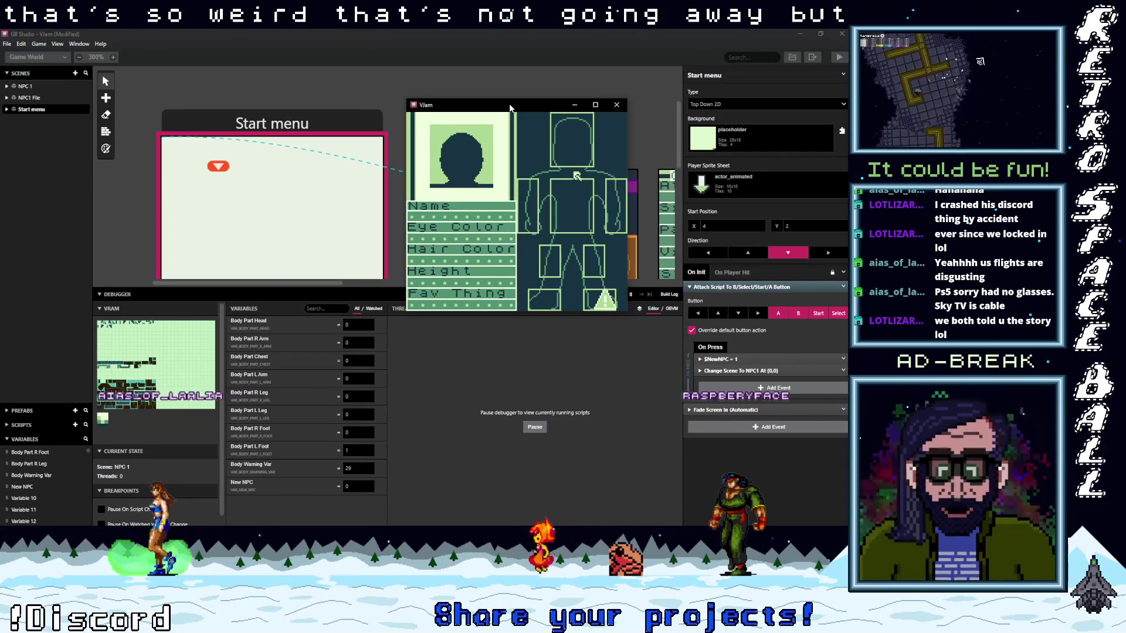
key(Up)
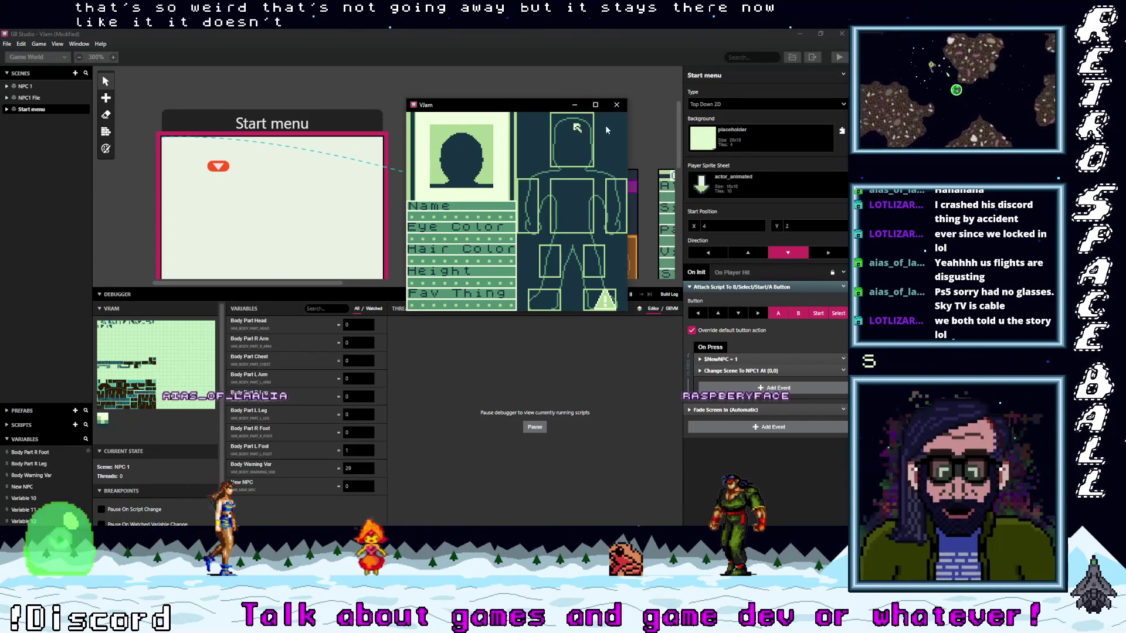
click(340, 486)
text(1)
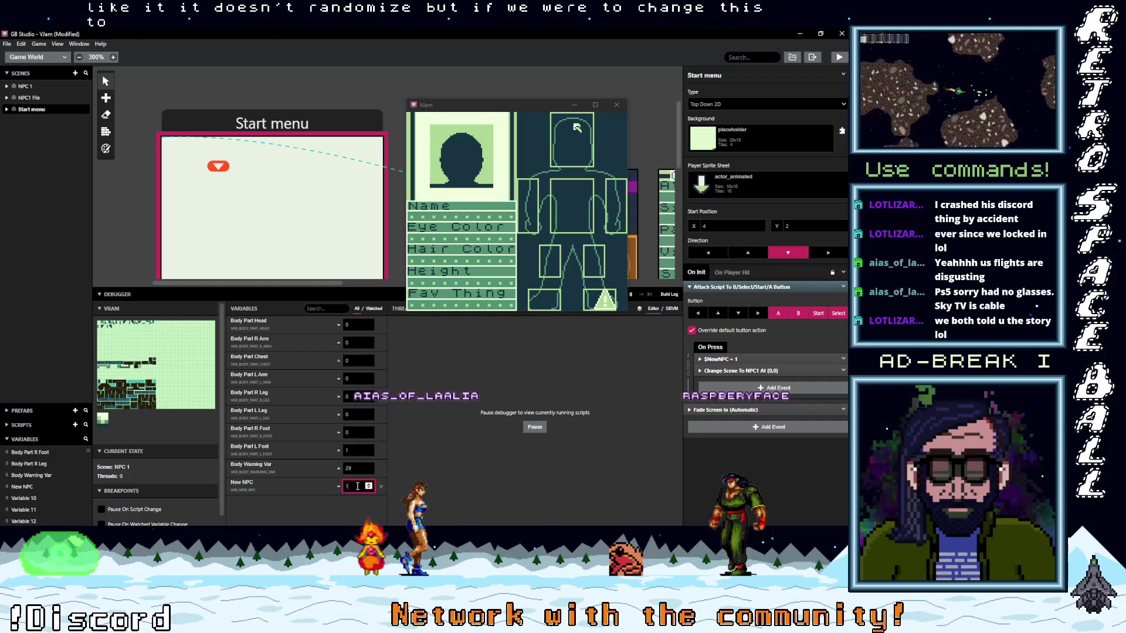
click(569, 260)
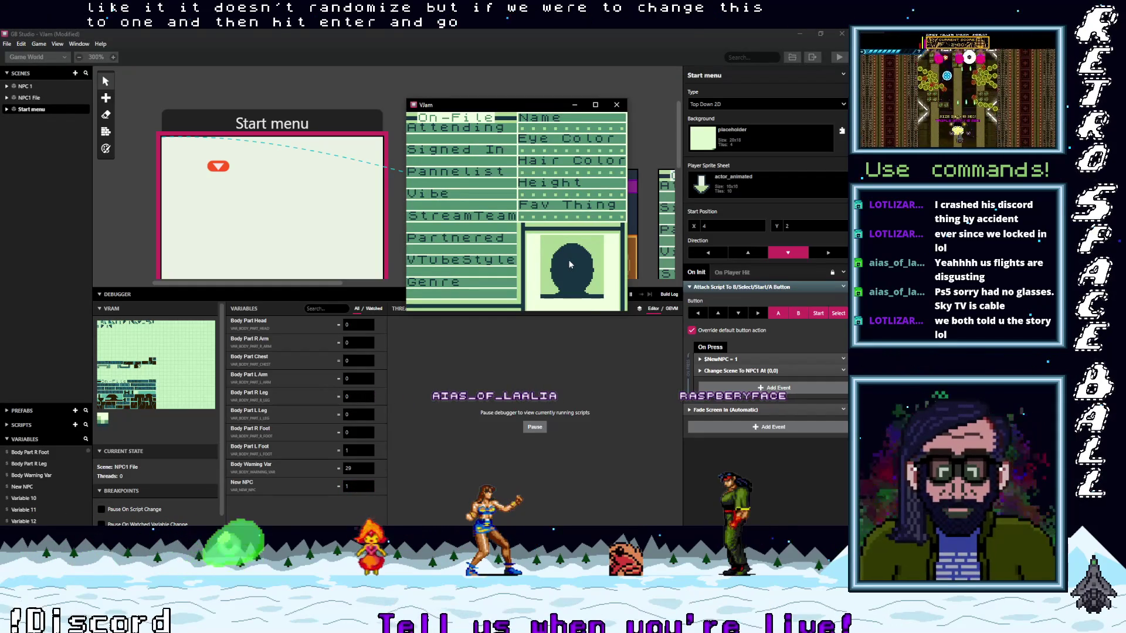
key(Return)
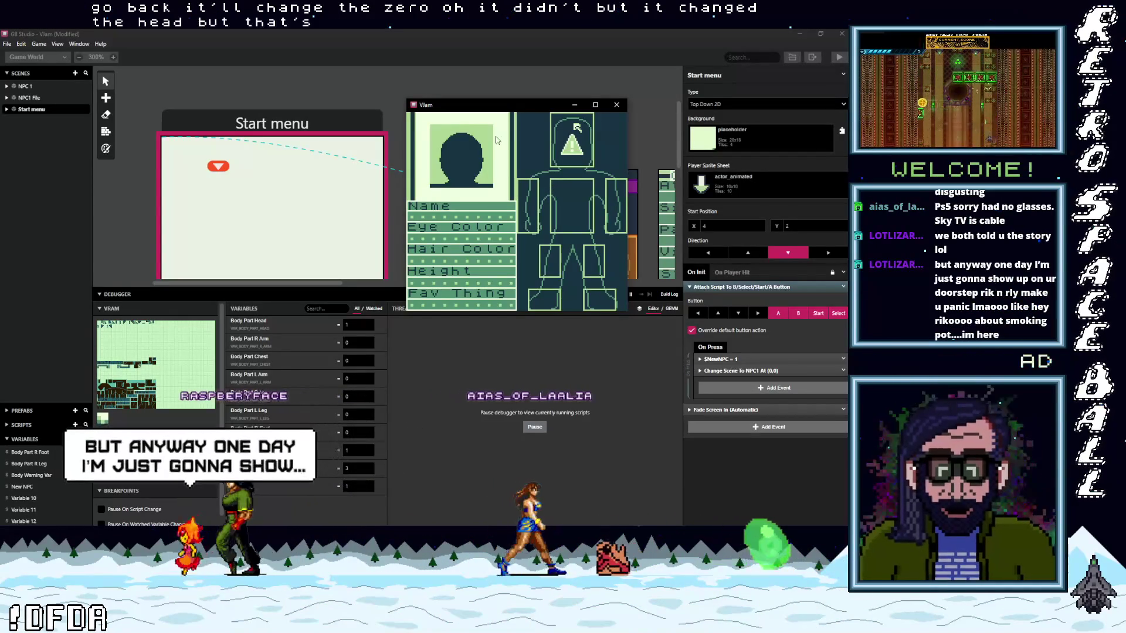
Step: Move the game window aside, test the chest, right foot and left leg, then close the game
double_click(512, 105)
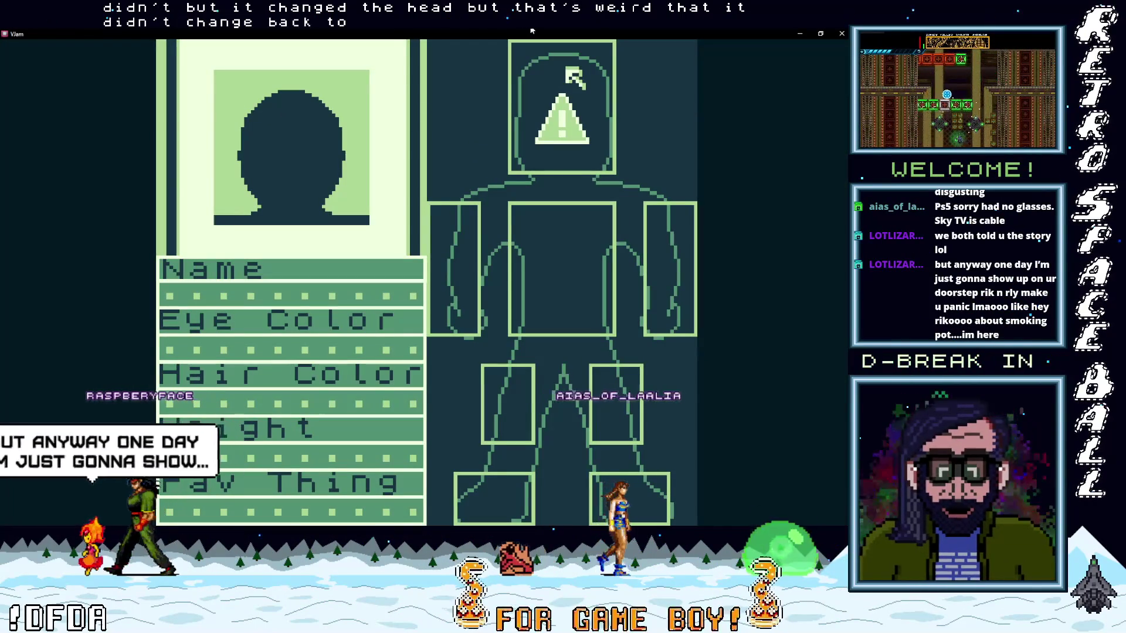
double_click(455, 33)
drag(457, 105, 213, 93)
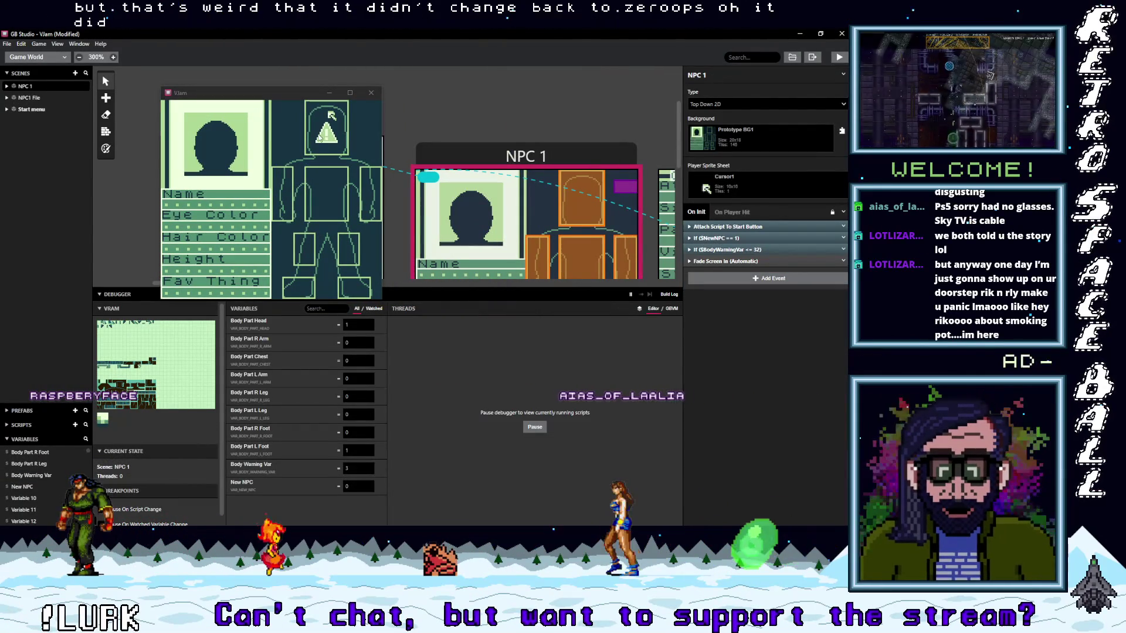
click(299, 93)
key(Down)
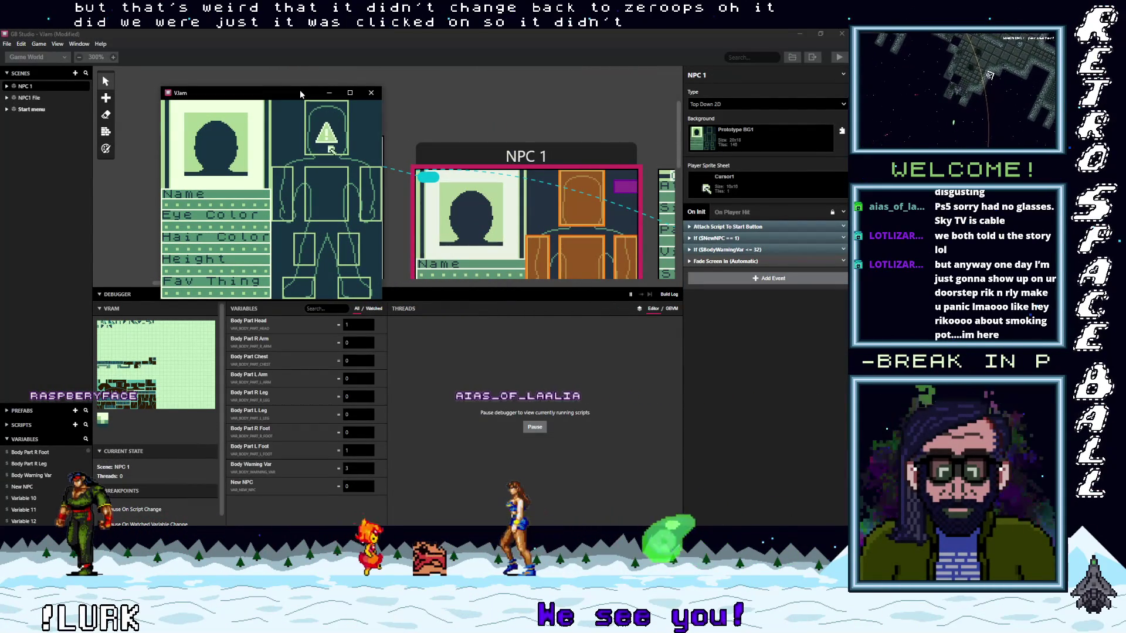
key(Down)
key(Down)
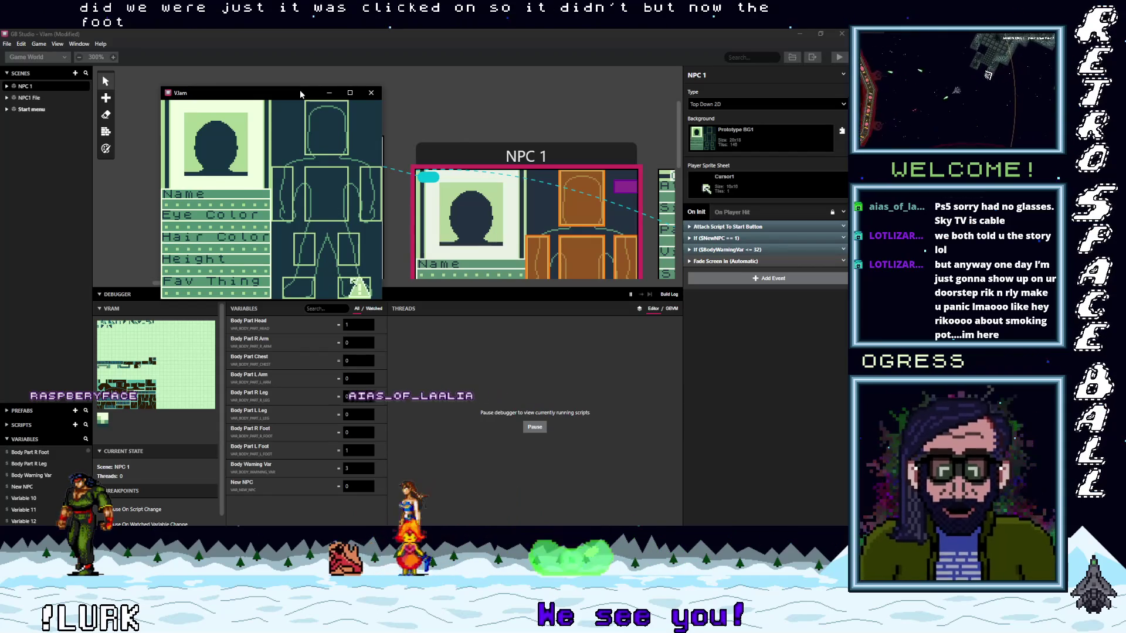
key(Up)
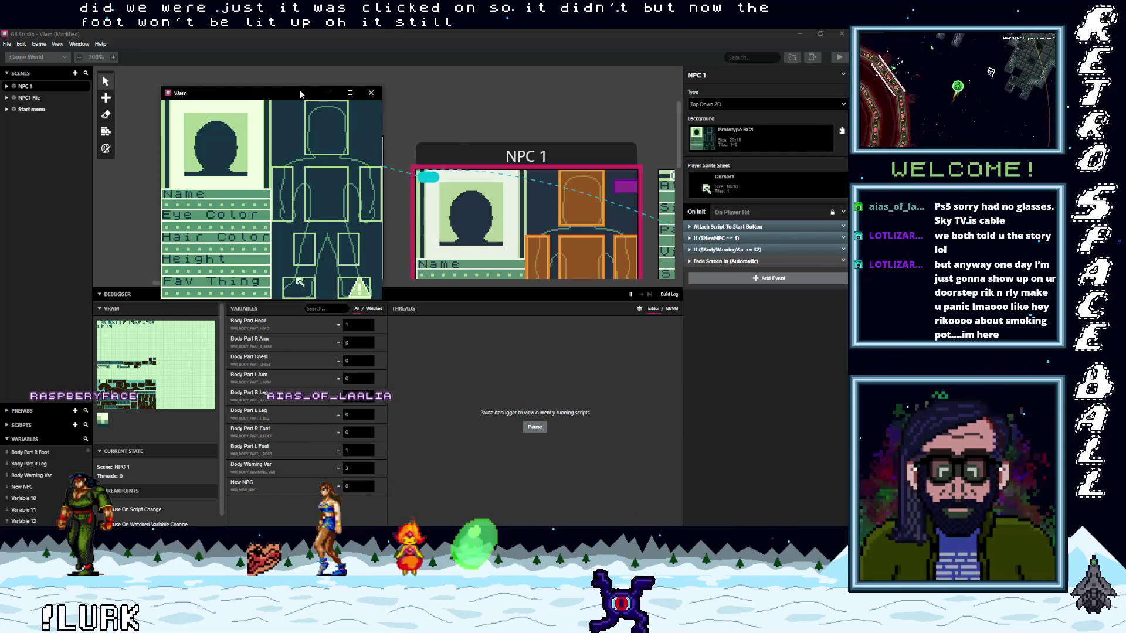
key(Up)
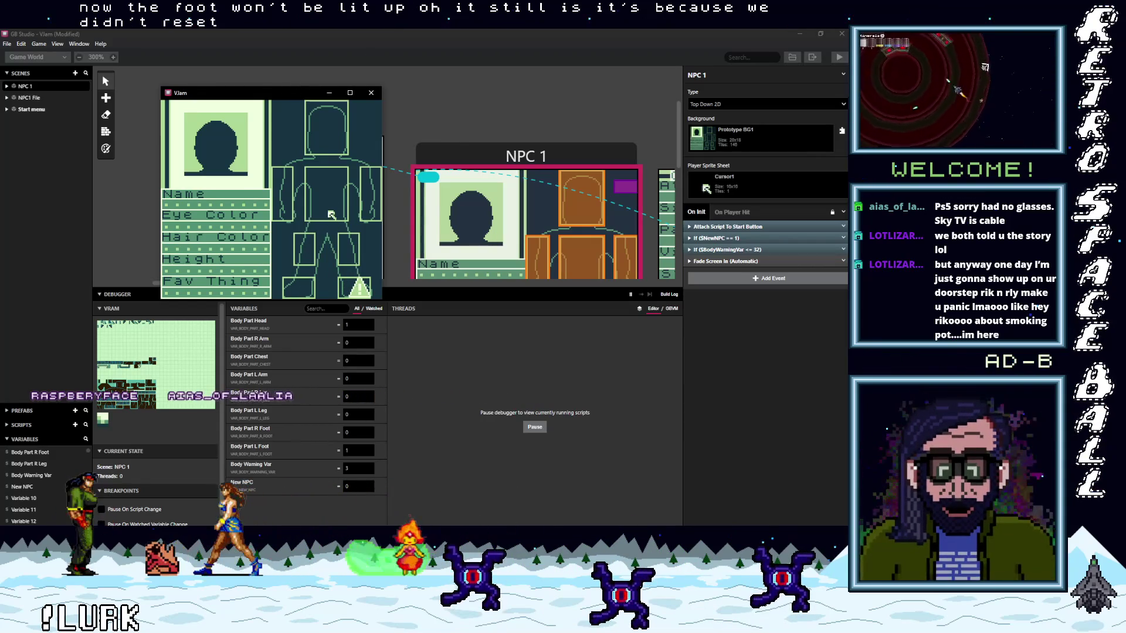
click(371, 92)
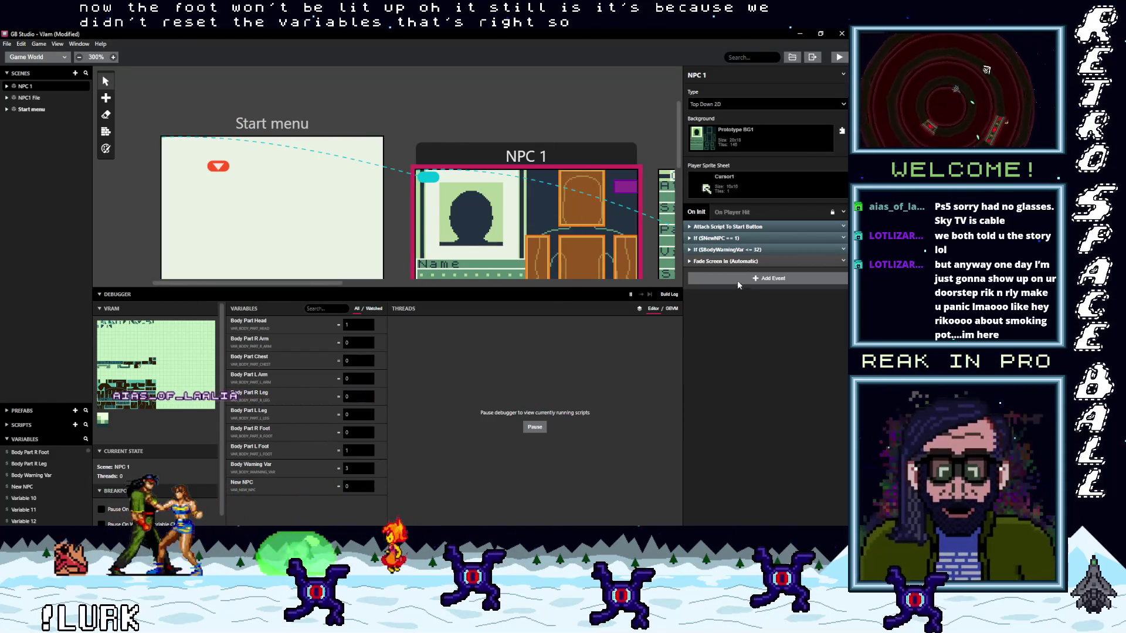
Step: Add an Event Group to On Init holding a Variable Set To Value event for $Body Part Head = 0
click(736, 280)
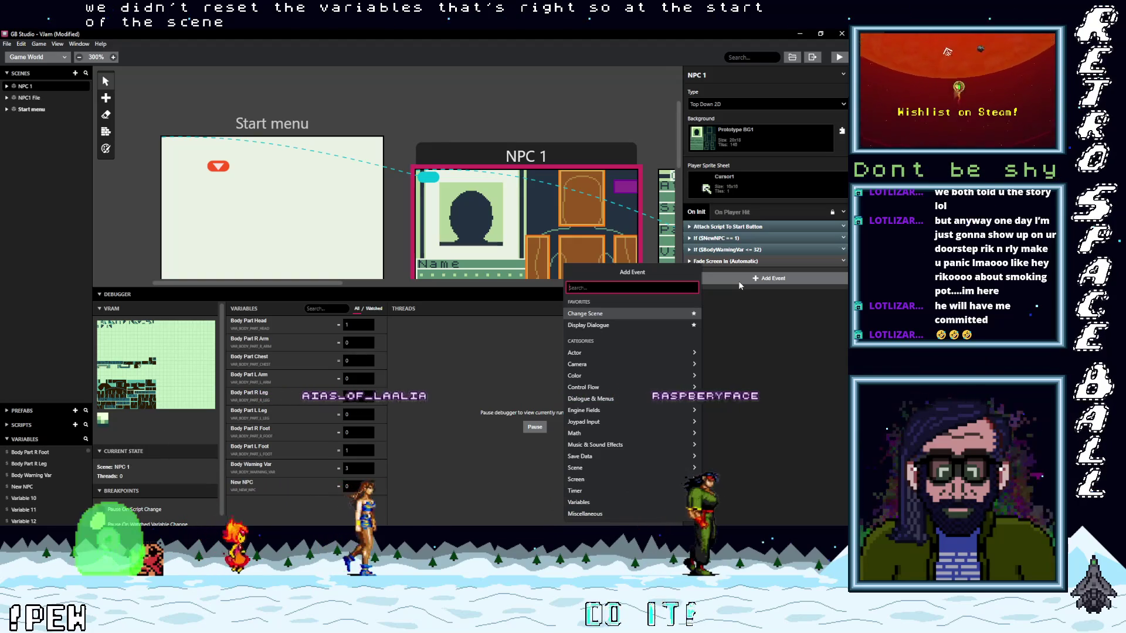
text(group)
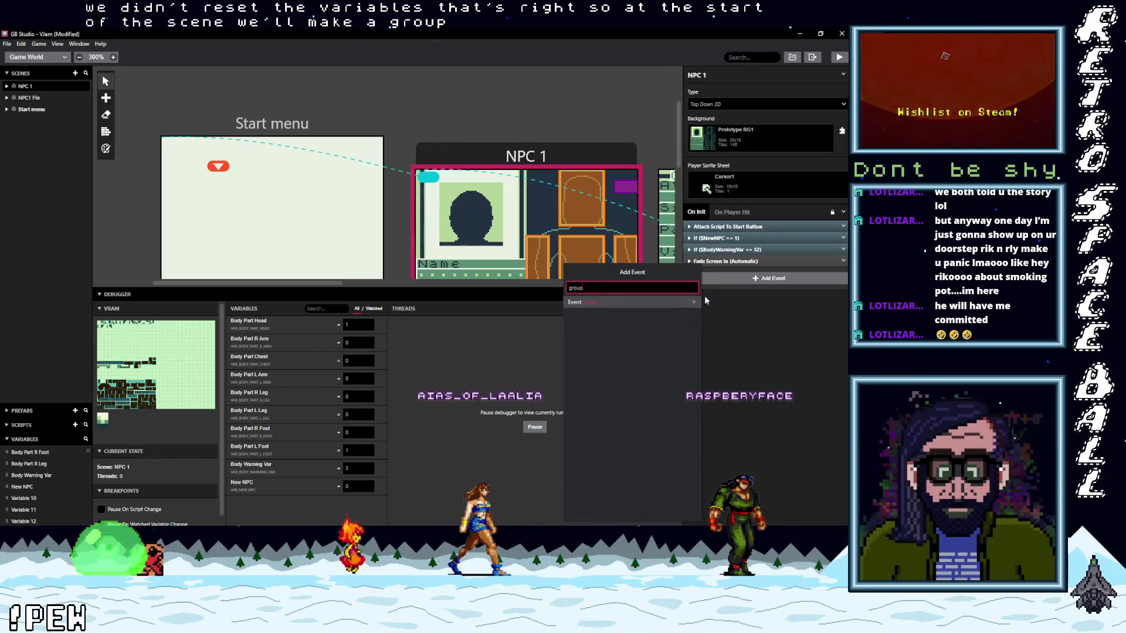
click(614, 303)
click(746, 284)
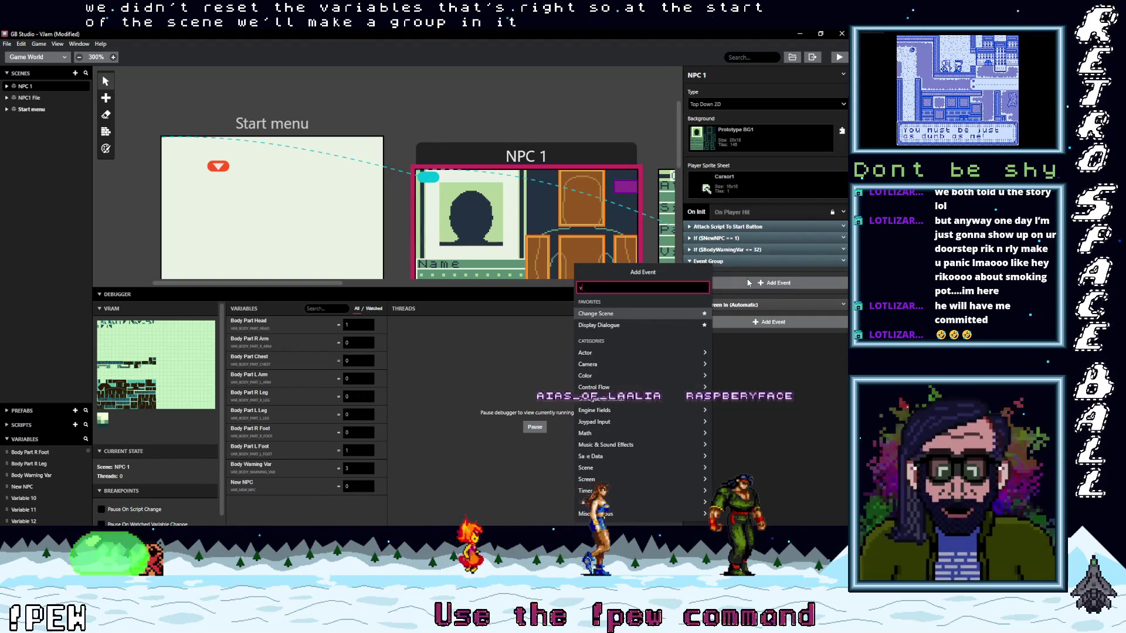
text(variable value)
click(616, 303)
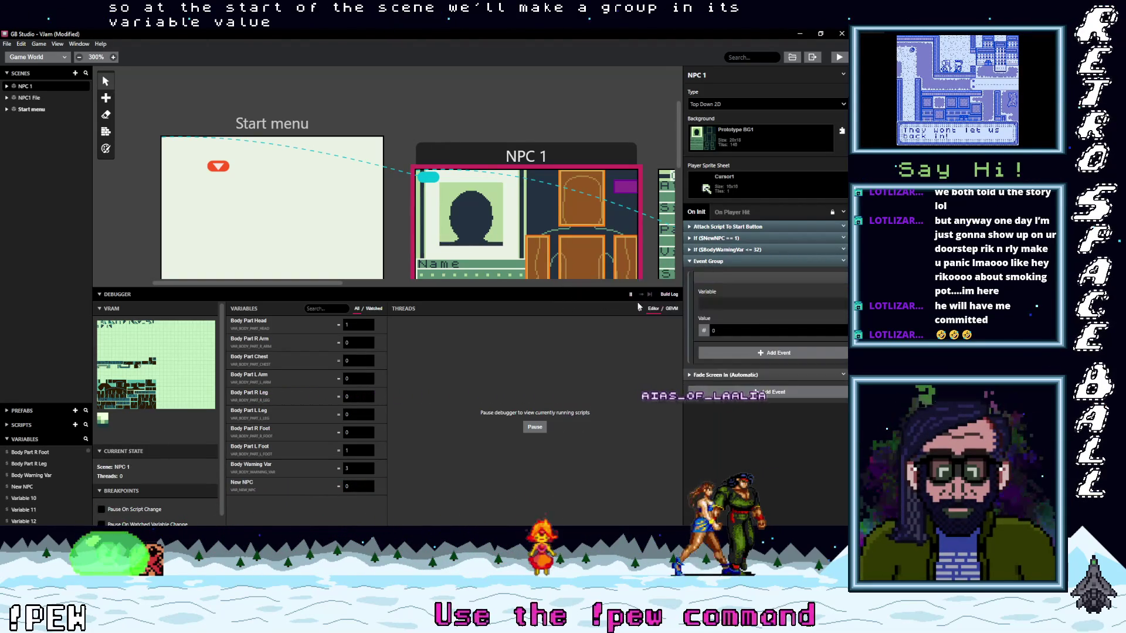
click(743, 305)
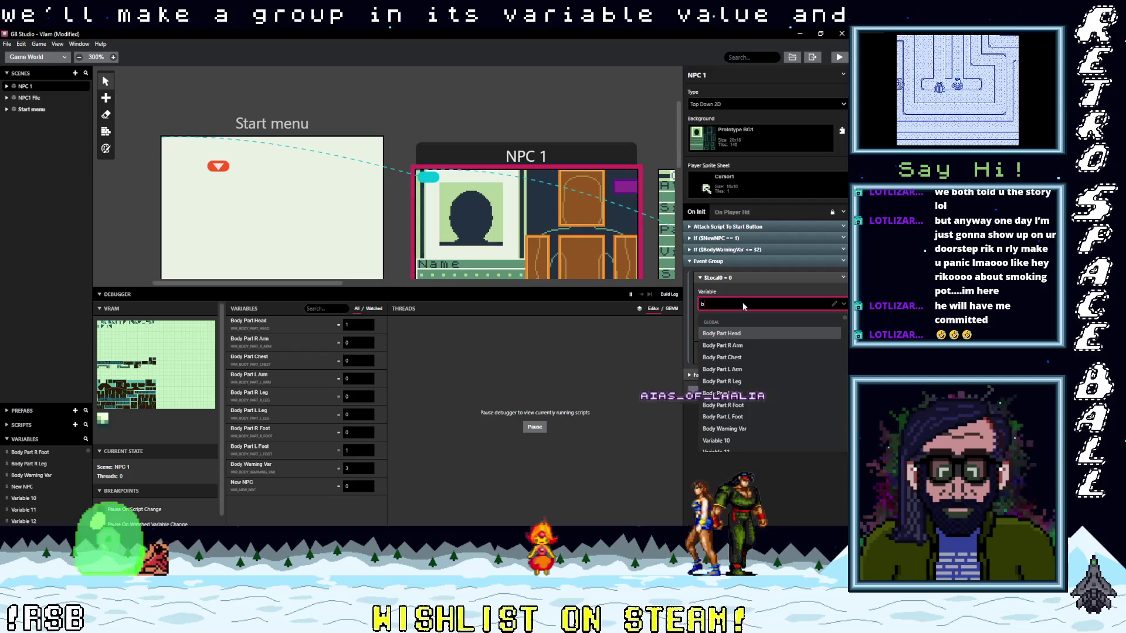
click(722, 334)
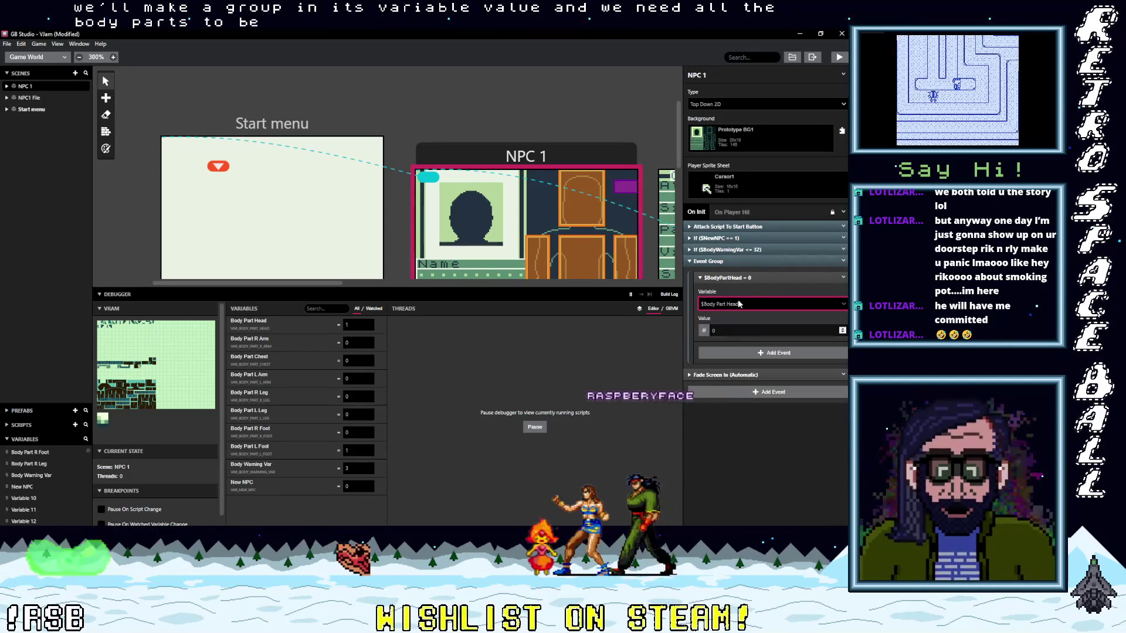
Step: Duplicate the Head event and switch the copy's variable to $Body Part R Arm
click(844, 279)
click(814, 351)
key(ctrl+v)
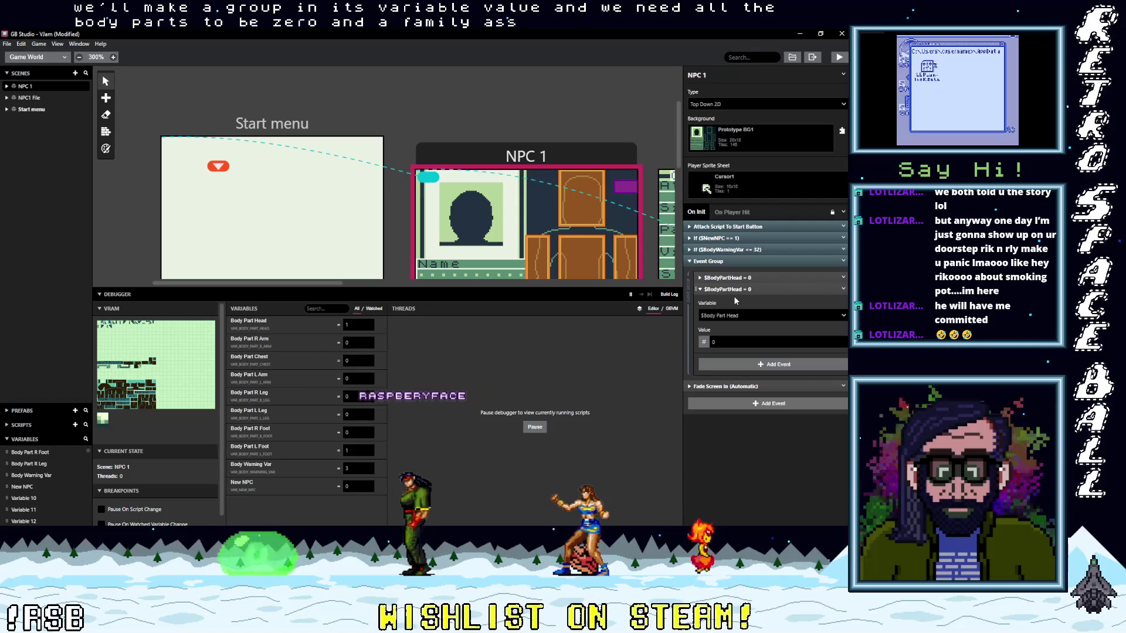
click(762, 341)
click(748, 316)
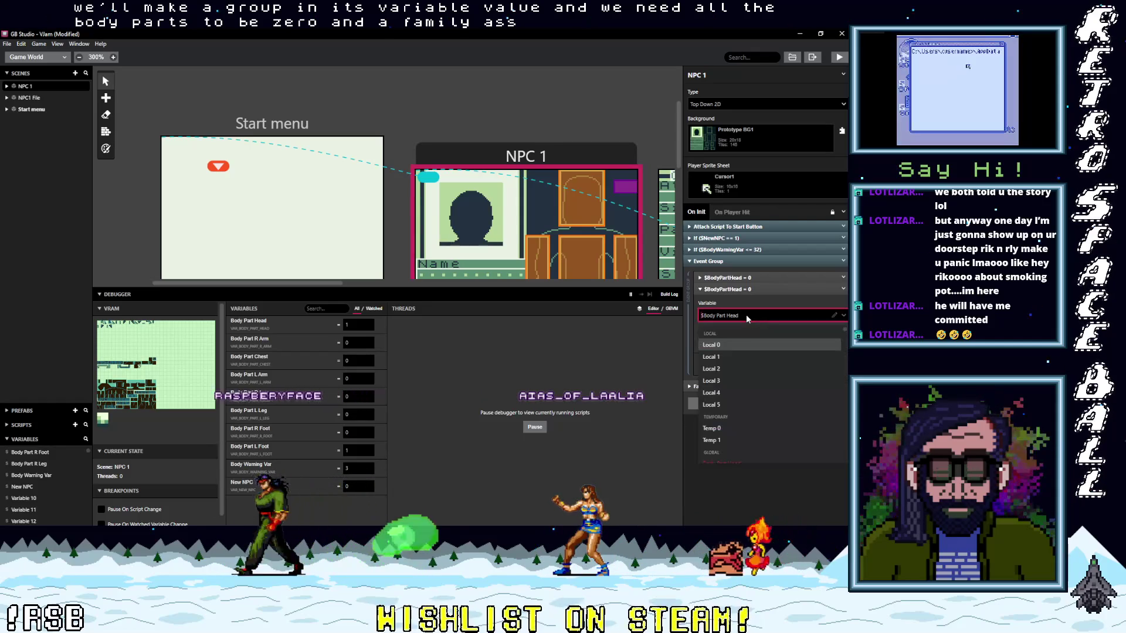
scroll(742, 362, down, 3)
click(742, 358)
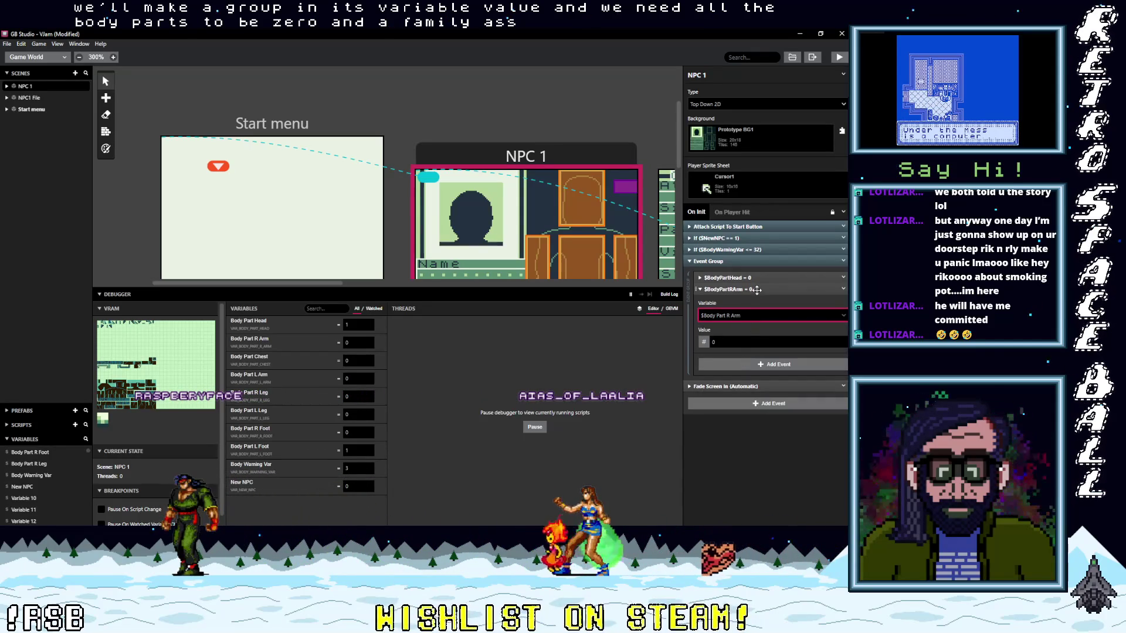
click(756, 289)
click(843, 289)
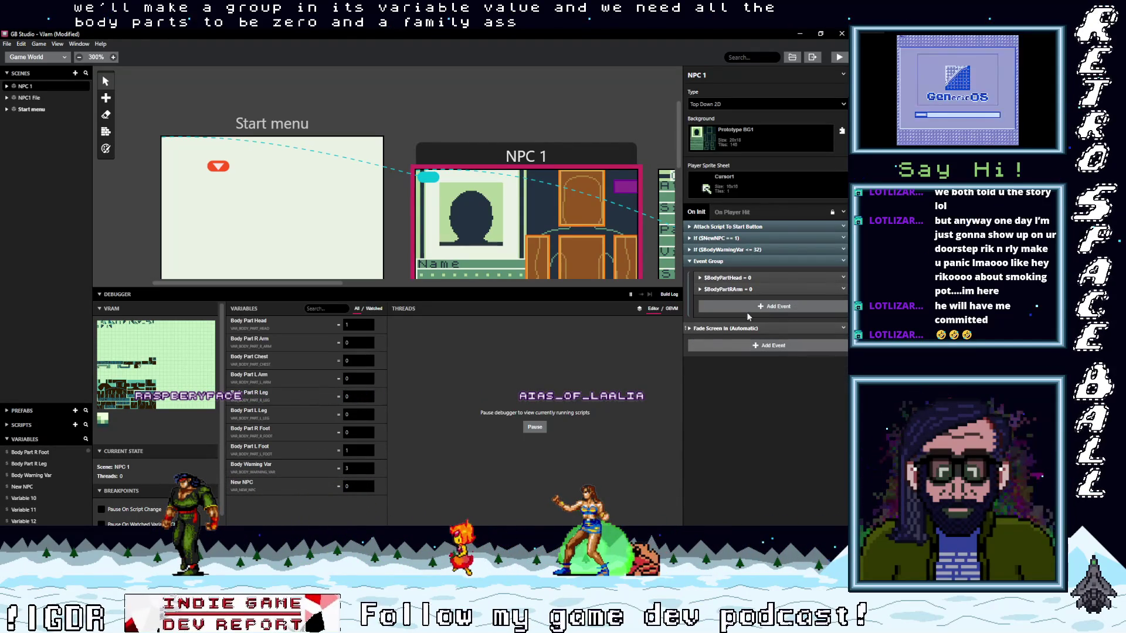
Step: Add copies of the body-part event set to Body Part Chest and Body Part L Arm
click(737, 327)
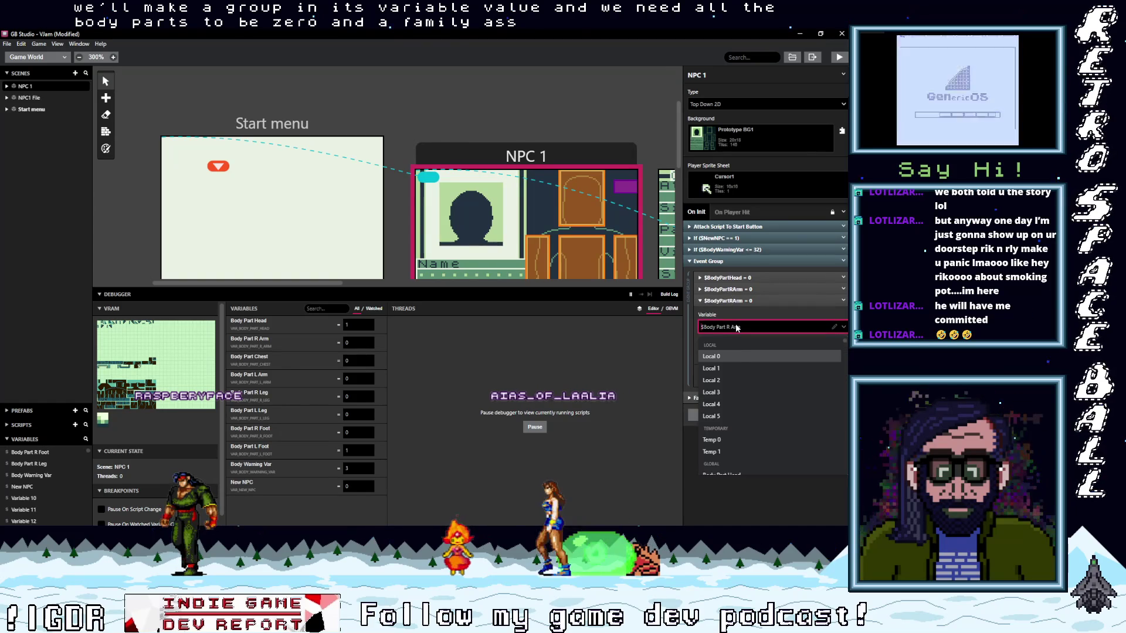
text(bod)
click(721, 380)
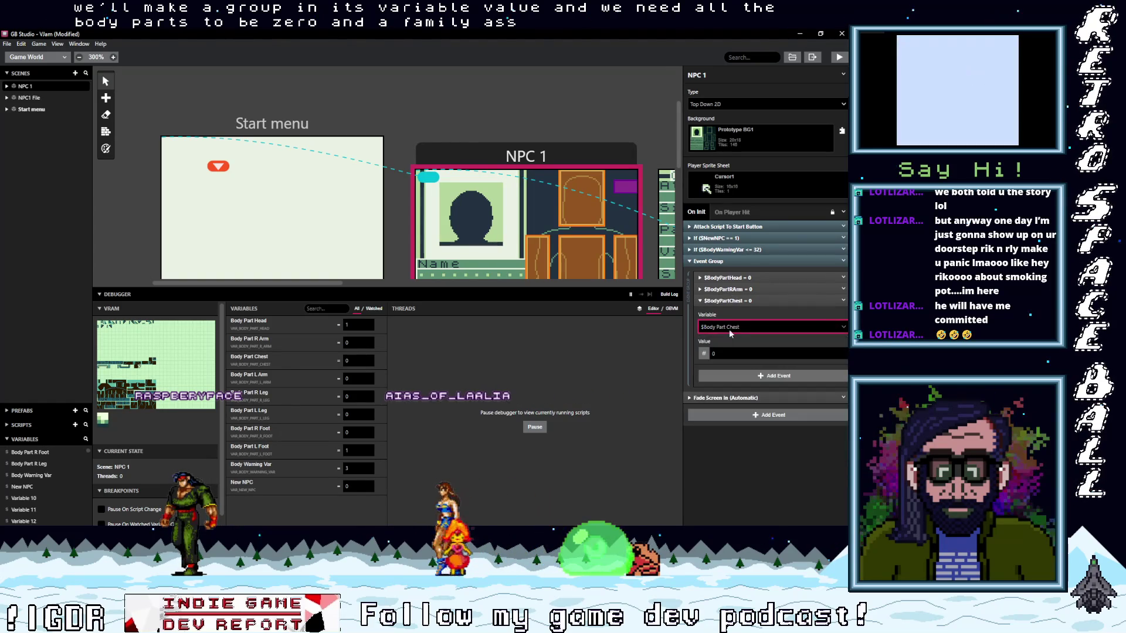
click(756, 300)
click(842, 300)
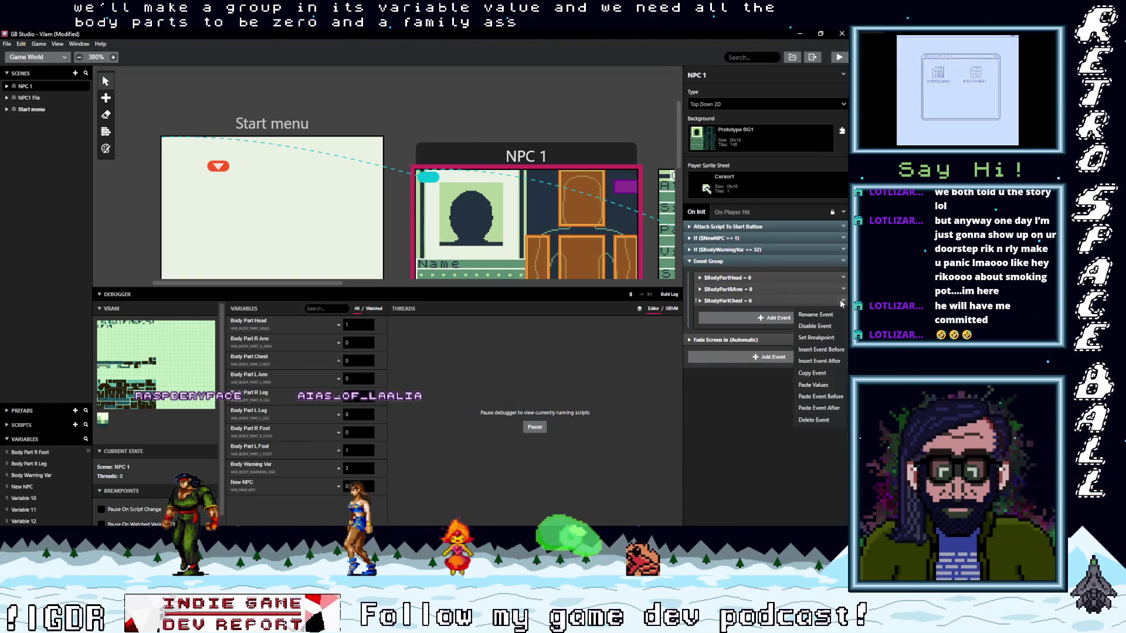
click(815, 371)
click(740, 339)
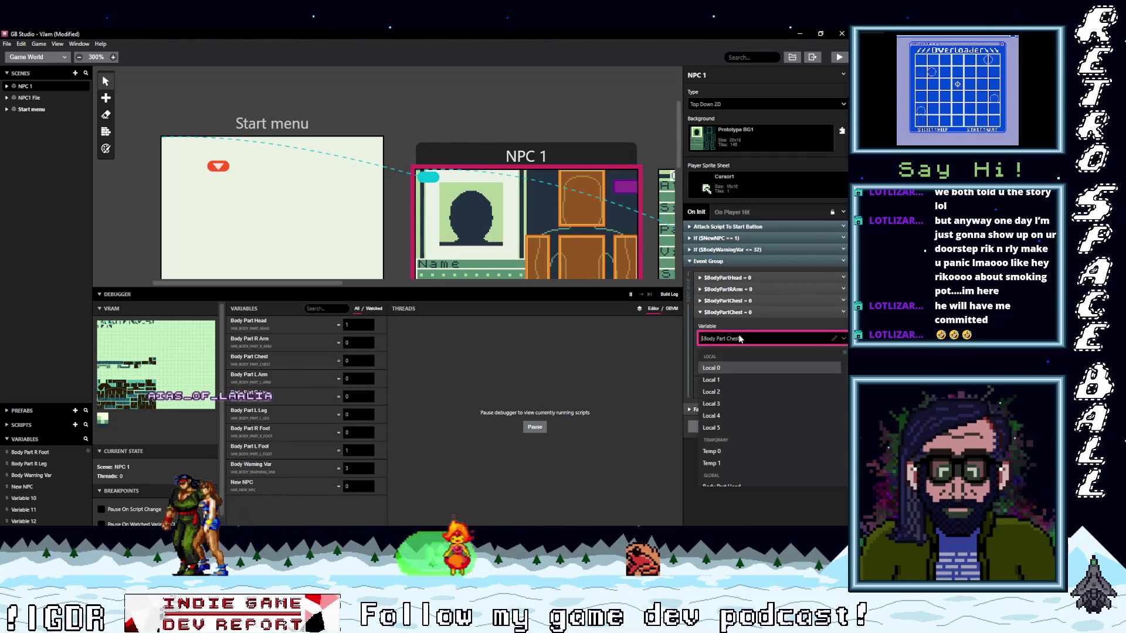
text(bodyl arm)
key(Return)
Step: Add two more copies set to Body Part R Leg and Body Part L Leg
click(843, 311)
click(761, 335)
click(762, 332)
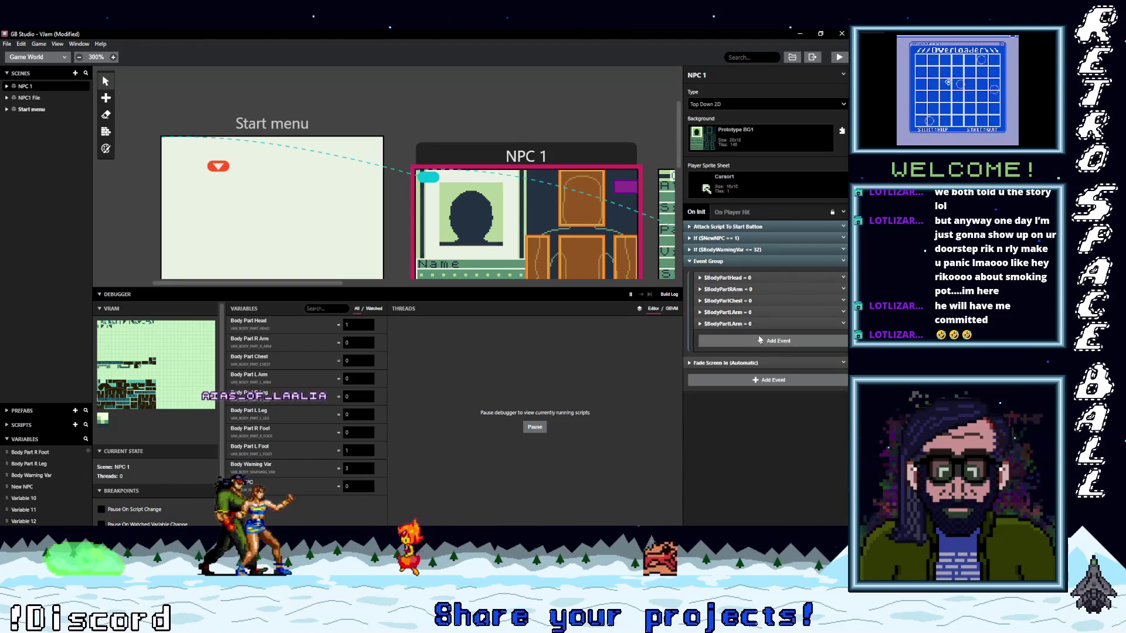
click(756, 350)
text(body)
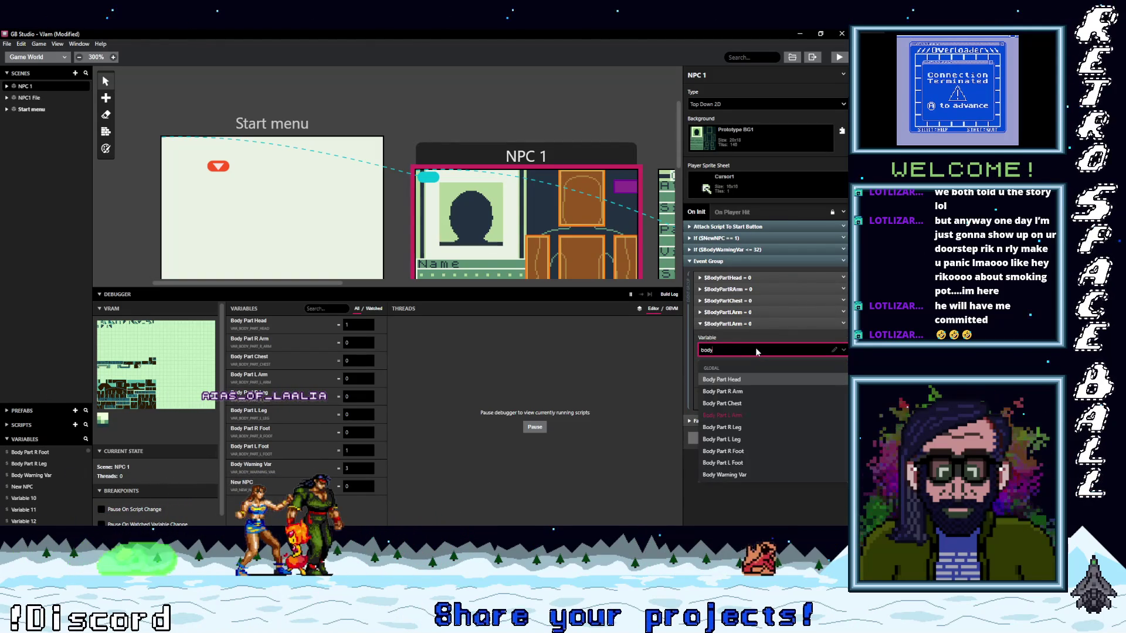
text(r leg)
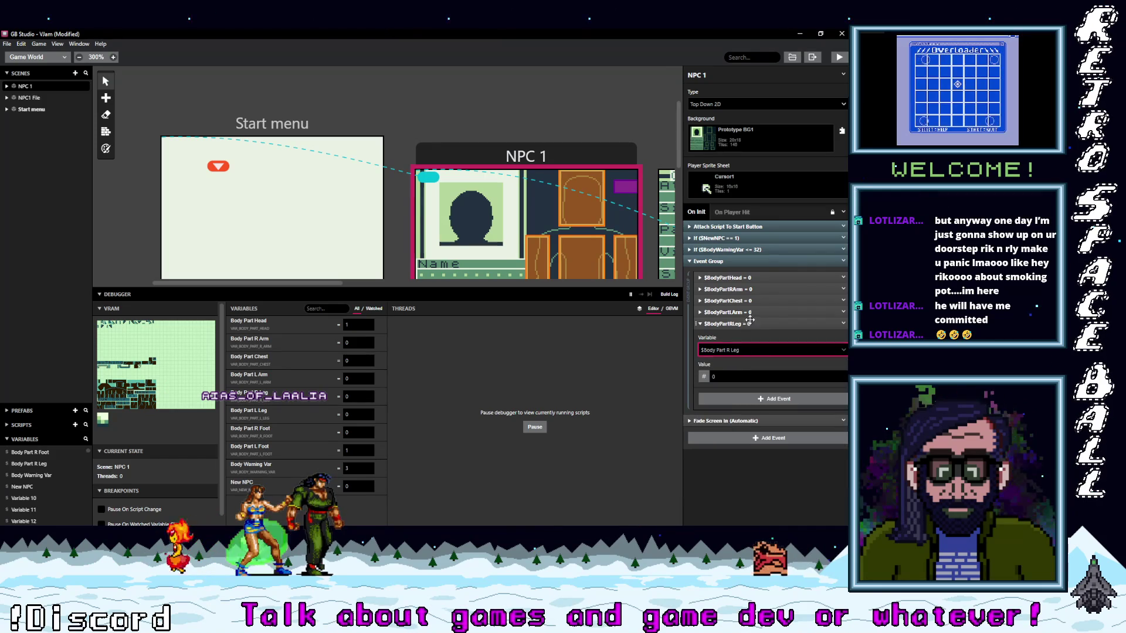
key(Return)
click(843, 323)
click(824, 397)
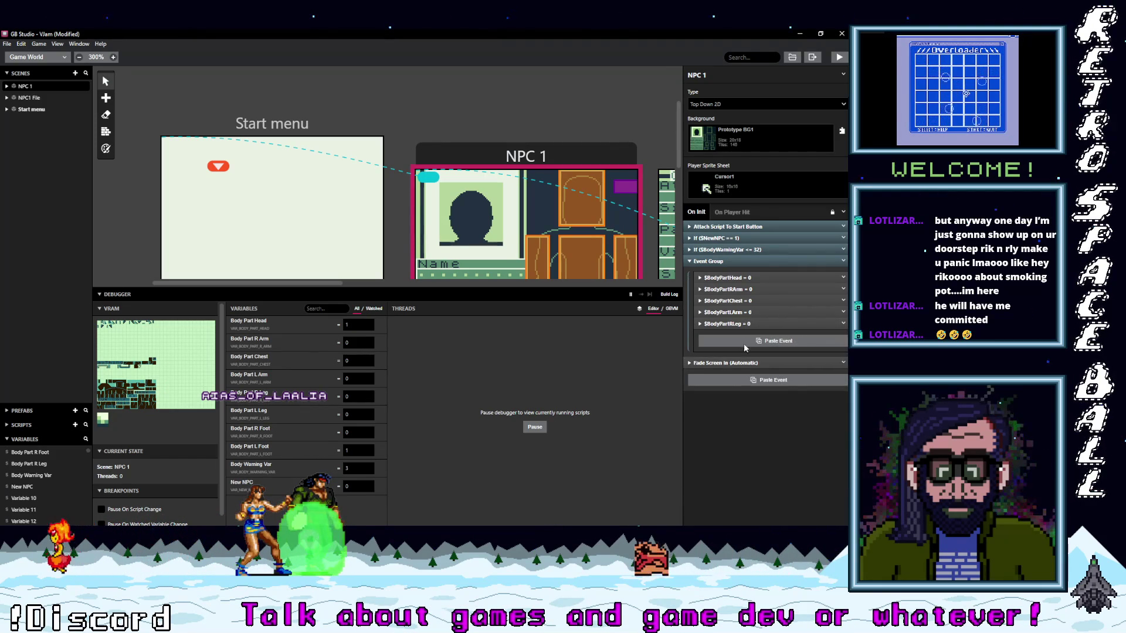
alt+click(733, 340)
click(732, 362)
text(bod)
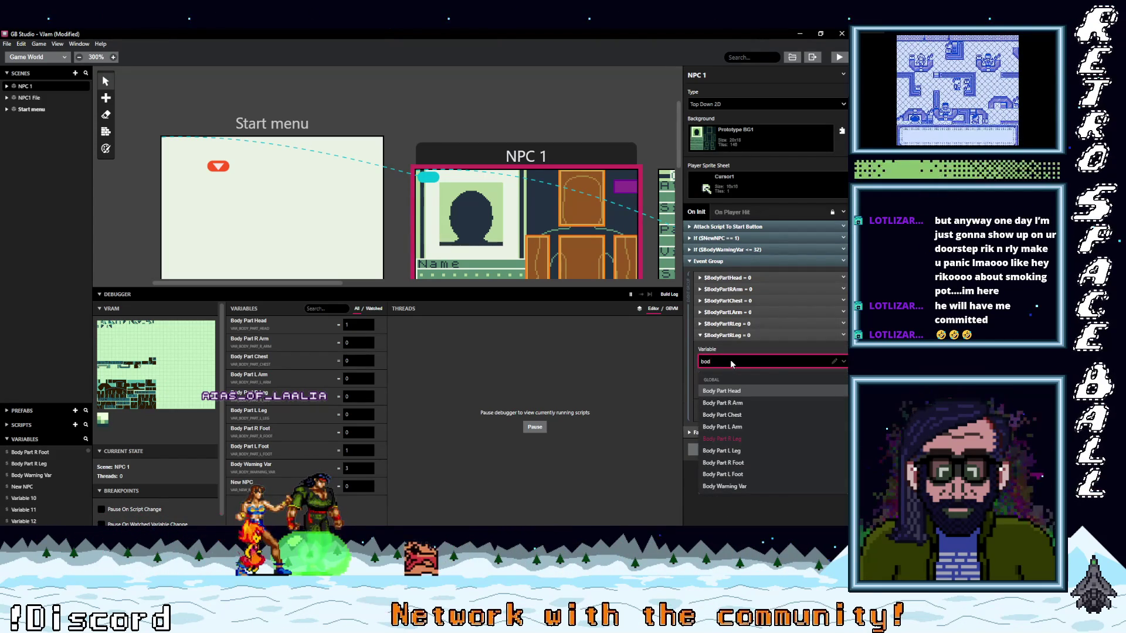
click(722, 450)
click(750, 334)
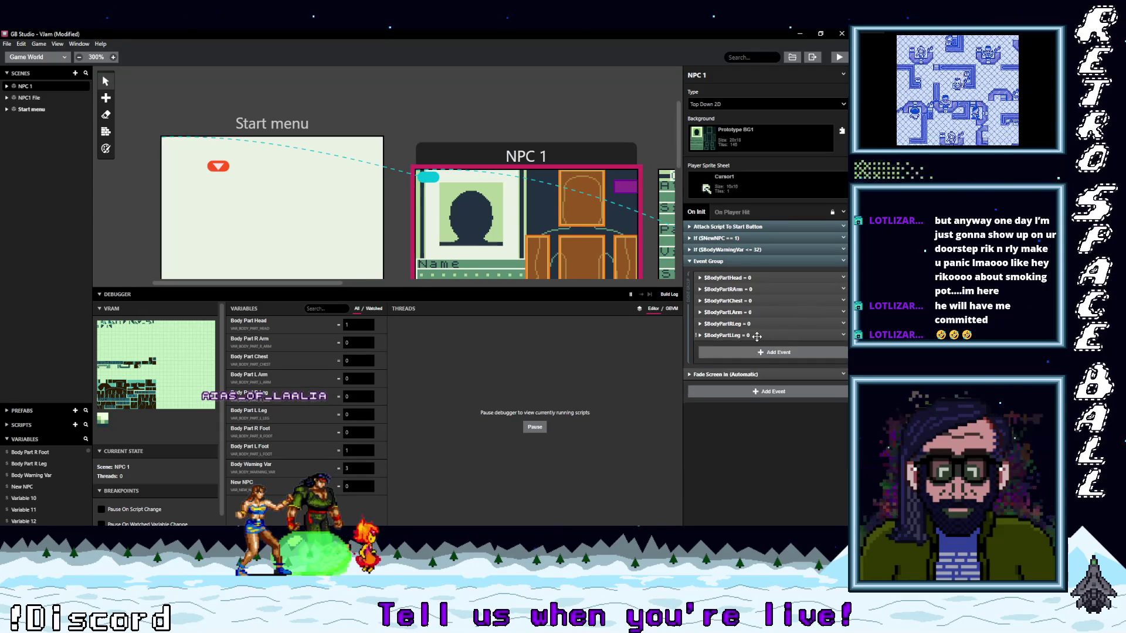
Step: Add two further copies set to Body Part R Foot and Body Part L Foot
alt+click(772, 352)
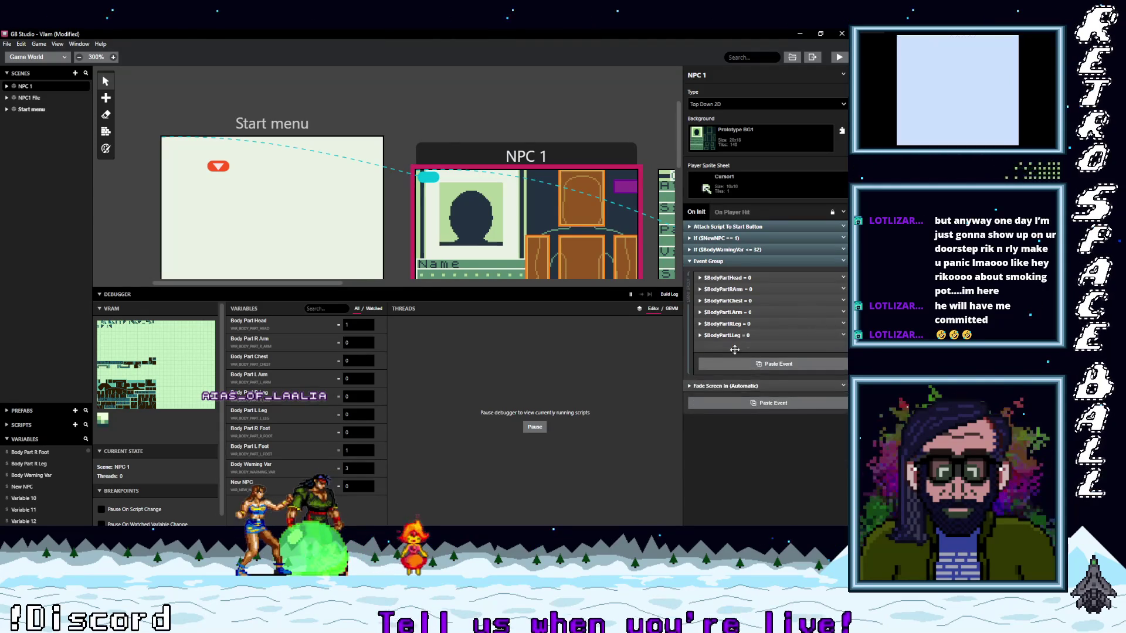
click(734, 373)
text(body)
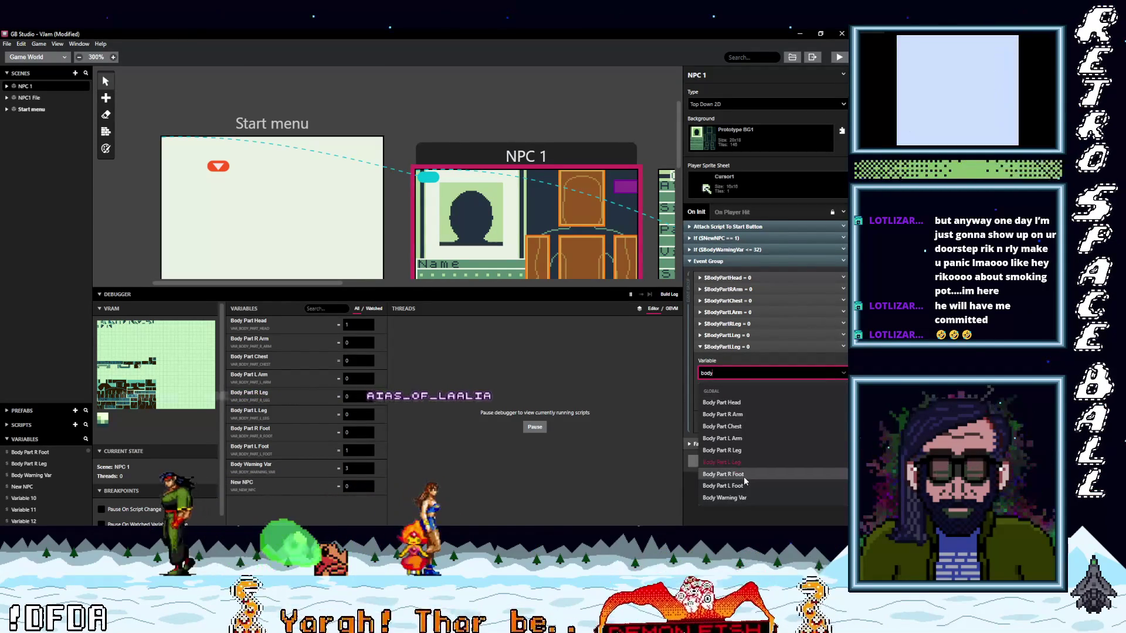
click(743, 474)
click(744, 346)
click(843, 347)
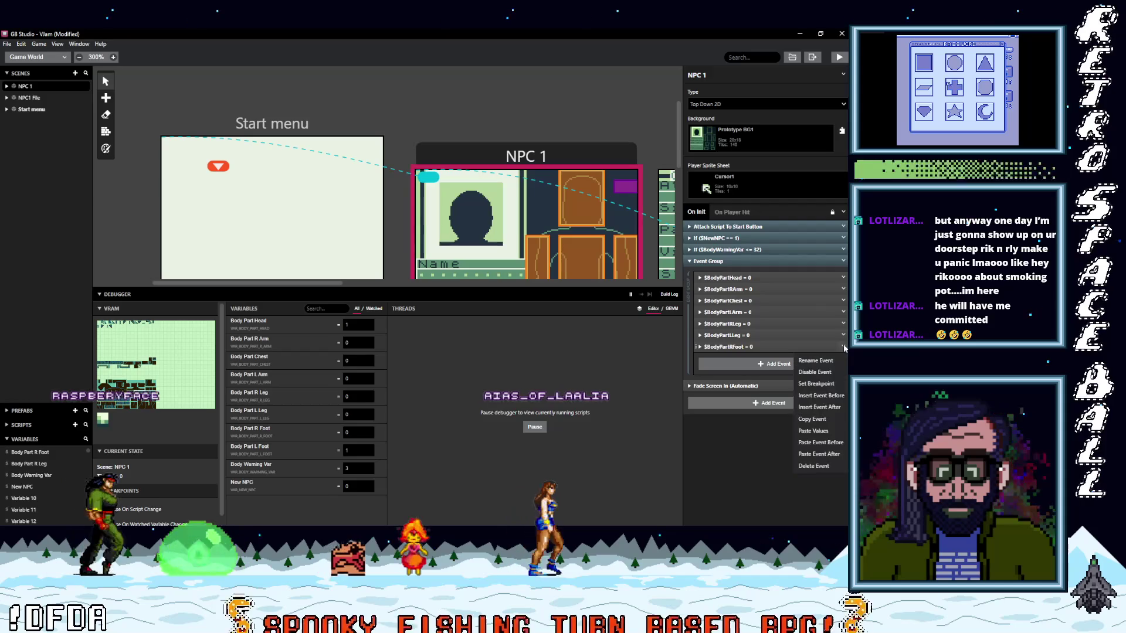
click(813, 419)
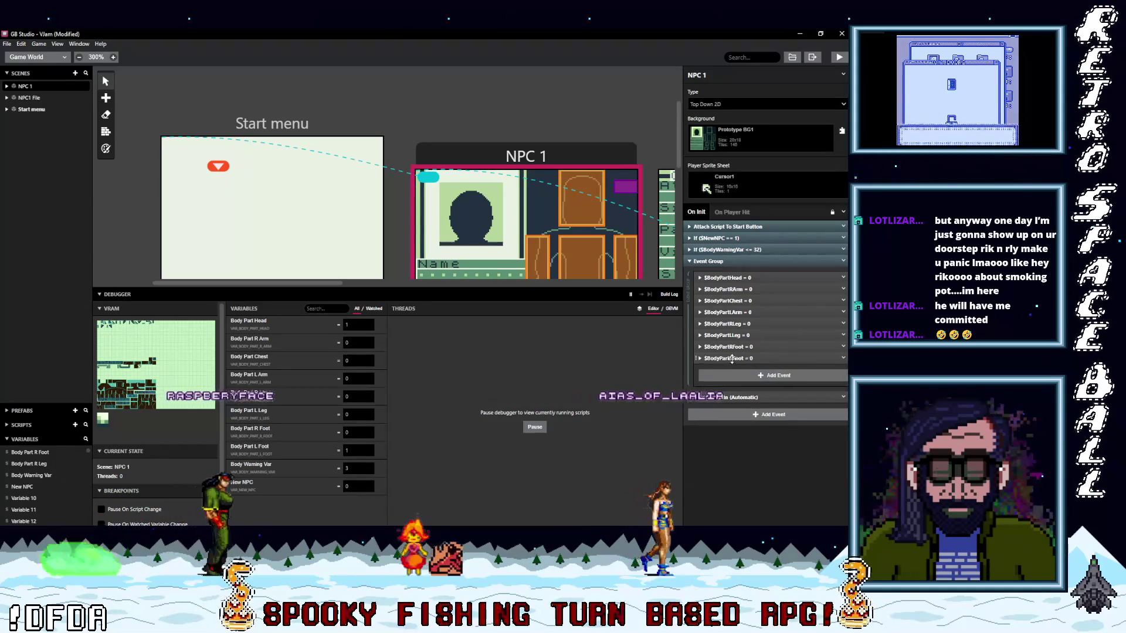
alt+click(747, 363)
click(737, 385)
text(bod)
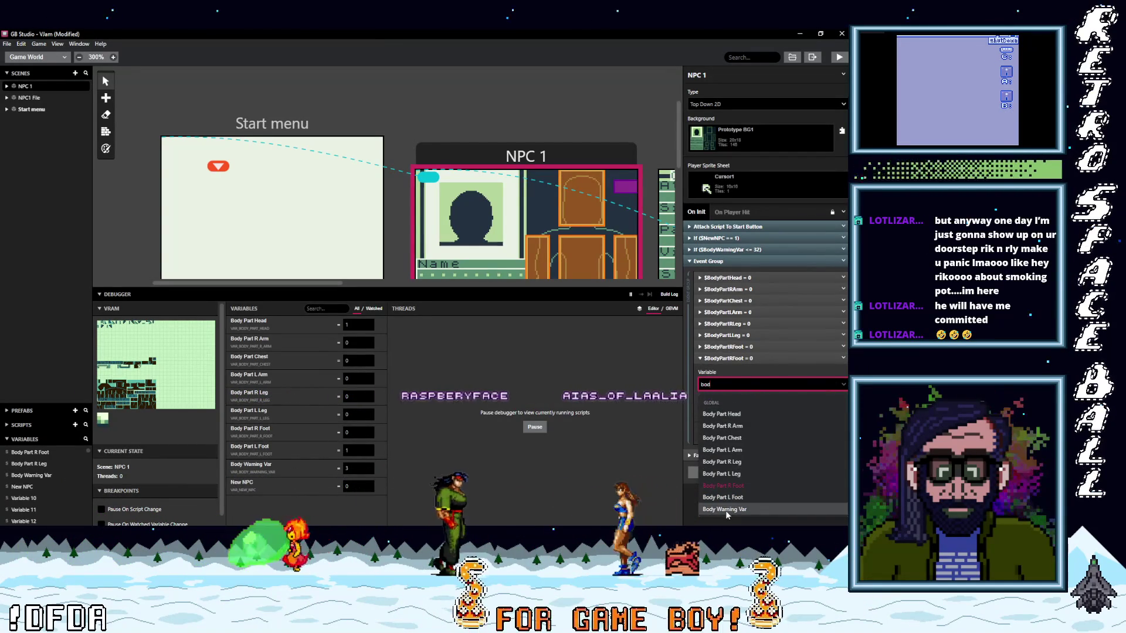
click(722, 497)
click(730, 355)
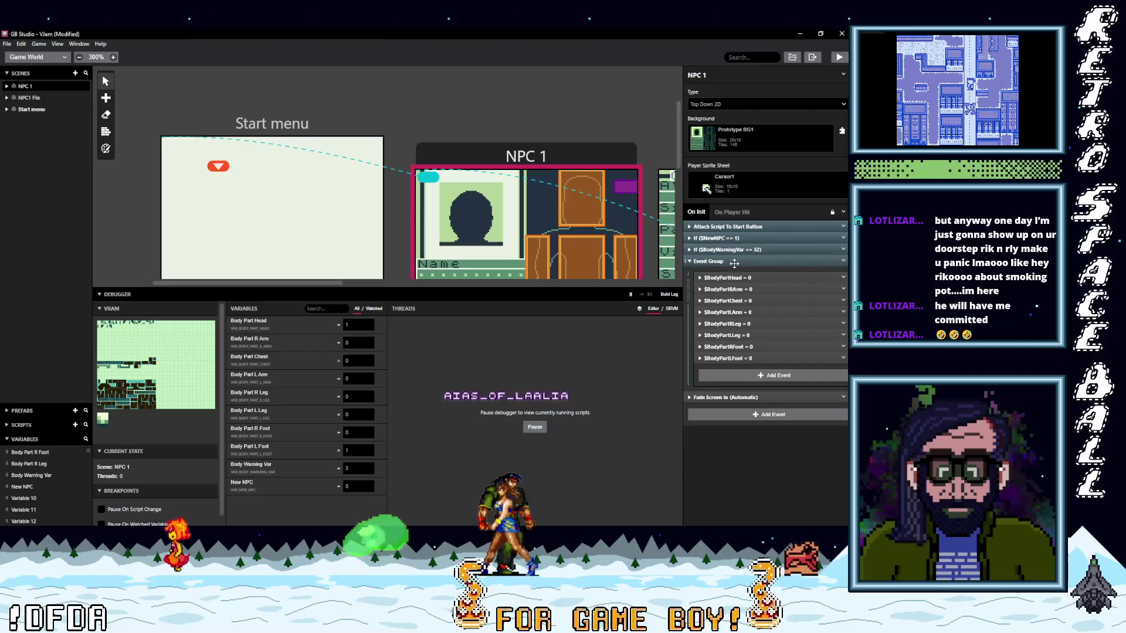
Step: Rename the event group to 'Clear body warnings' and drag it toward the script's top
right_click(831, 263)
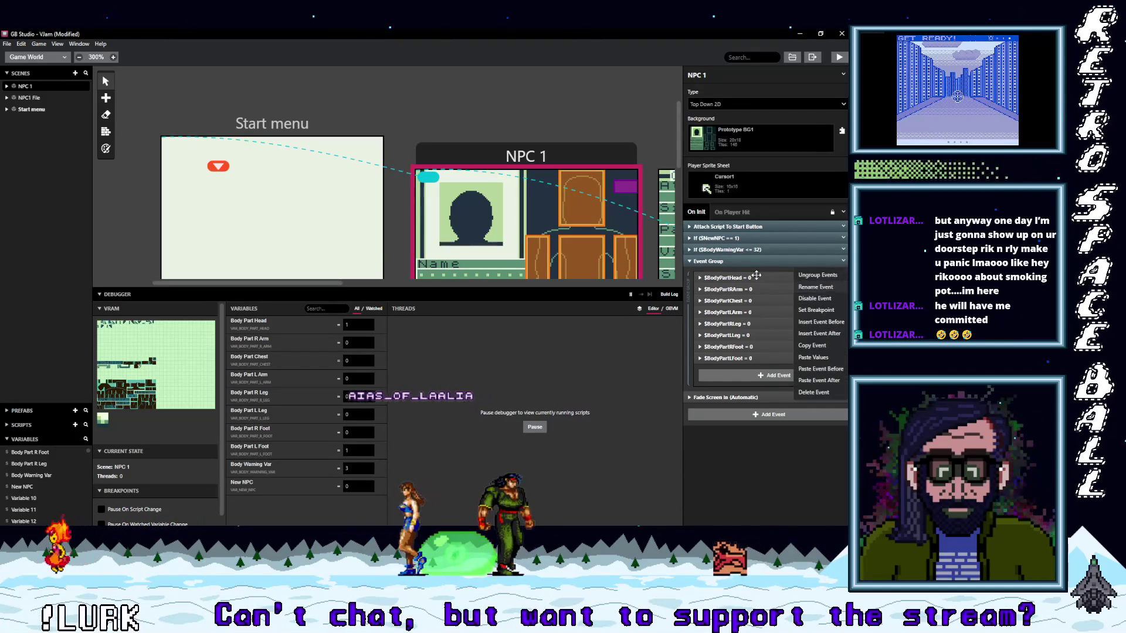
click(817, 274)
text(Clear bod)
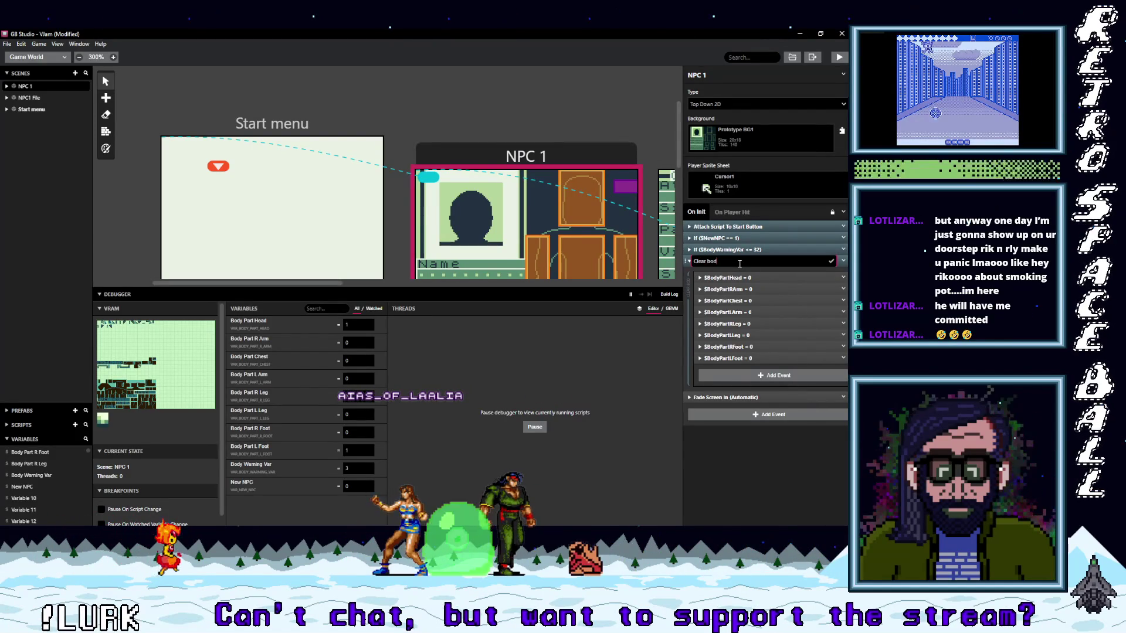
text(y warnings)
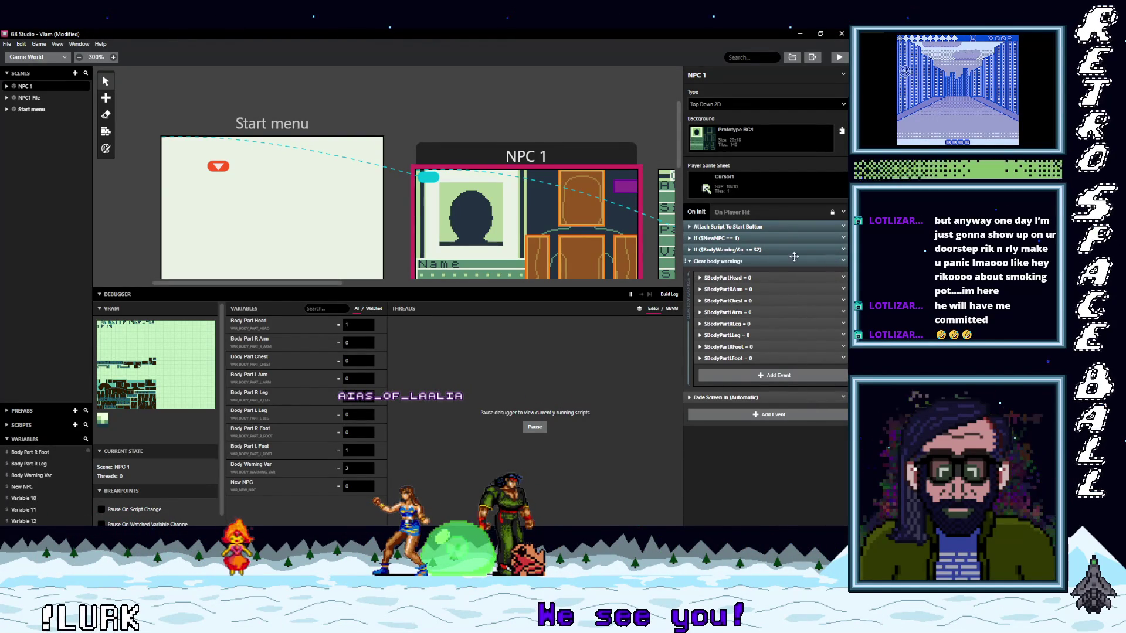
drag(793, 257, 739, 230)
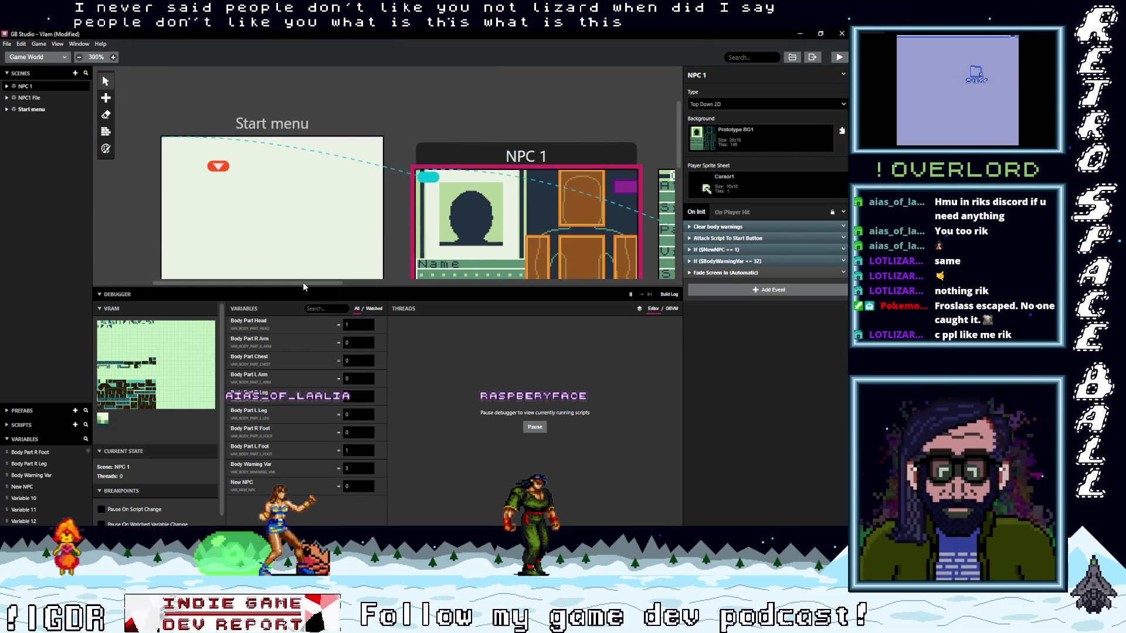
Step: Drag the collapsed Clear body warnings group above Attach Script To Start Button
drag(303, 284, 326, 284)
Step: Move the Start menu scene link's arrival point down two tiles
scroll(393, 139, down, 2)
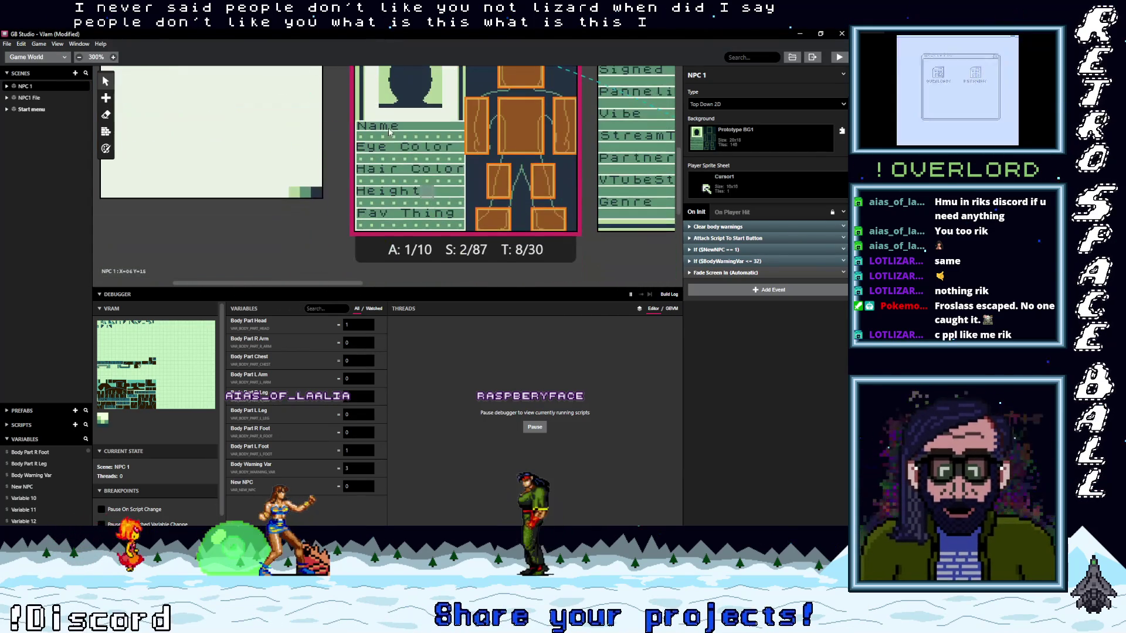
scroll(393, 139, up, 2)
click(456, 163)
drag(461, 185, 454, 190)
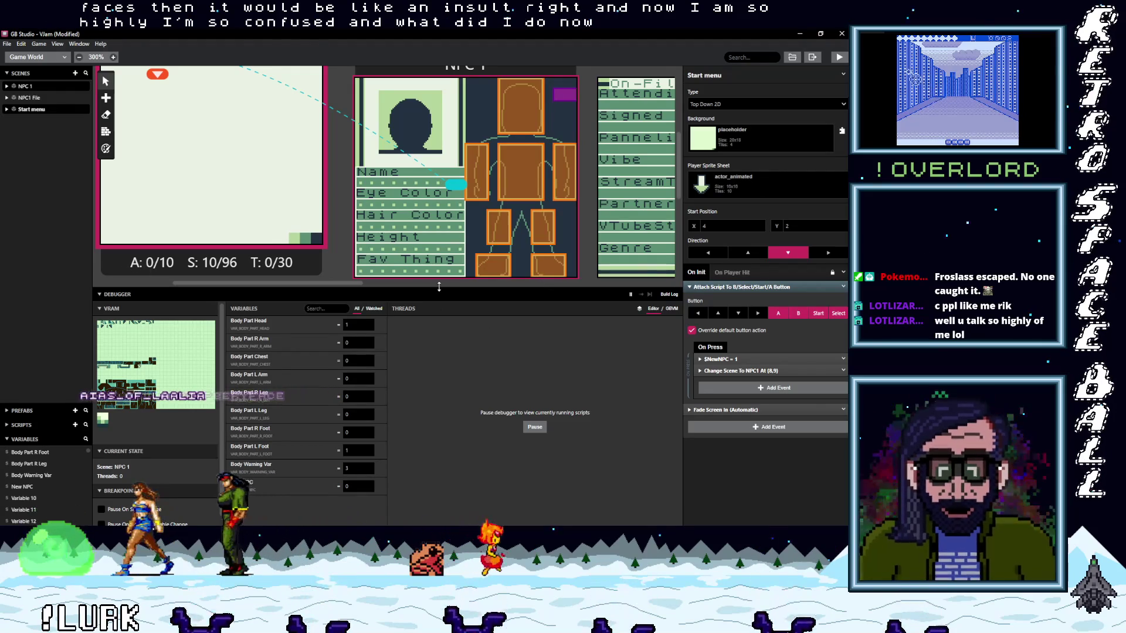
Step: Shrink the debugger panel and scroll the world to the NPC 1 and NPC1 File scenes
mouse_move(440, 289)
mouse_down()
mouse_move(458, 343)
mouse_move(449, 364)
mouse_up()
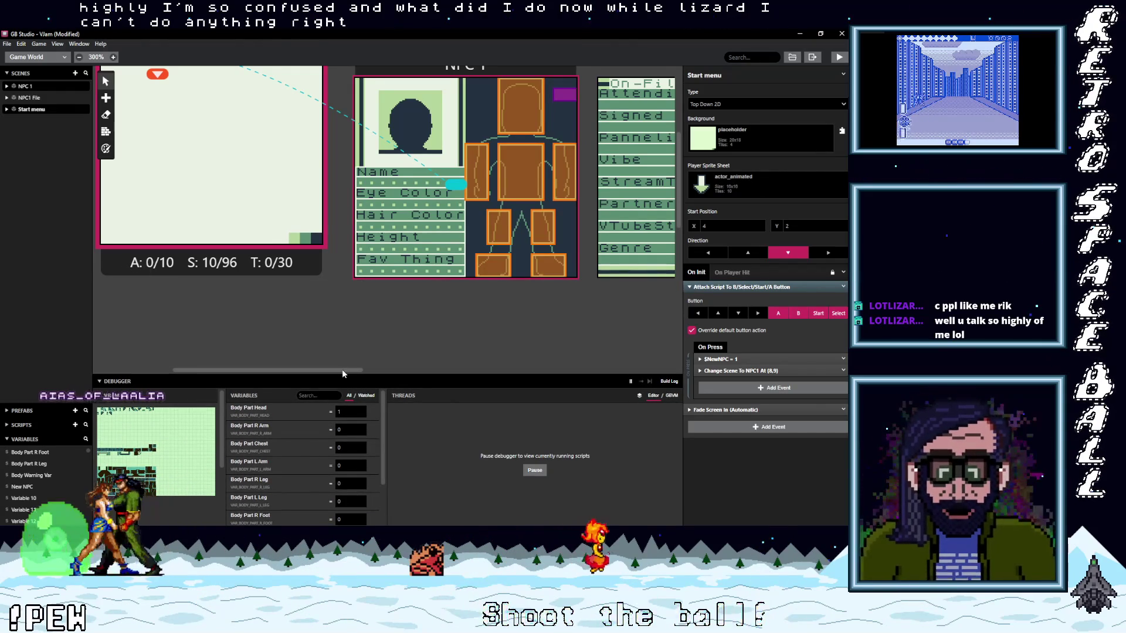
scroll(387, 361, right, 3)
scroll(433, 345, up, 3)
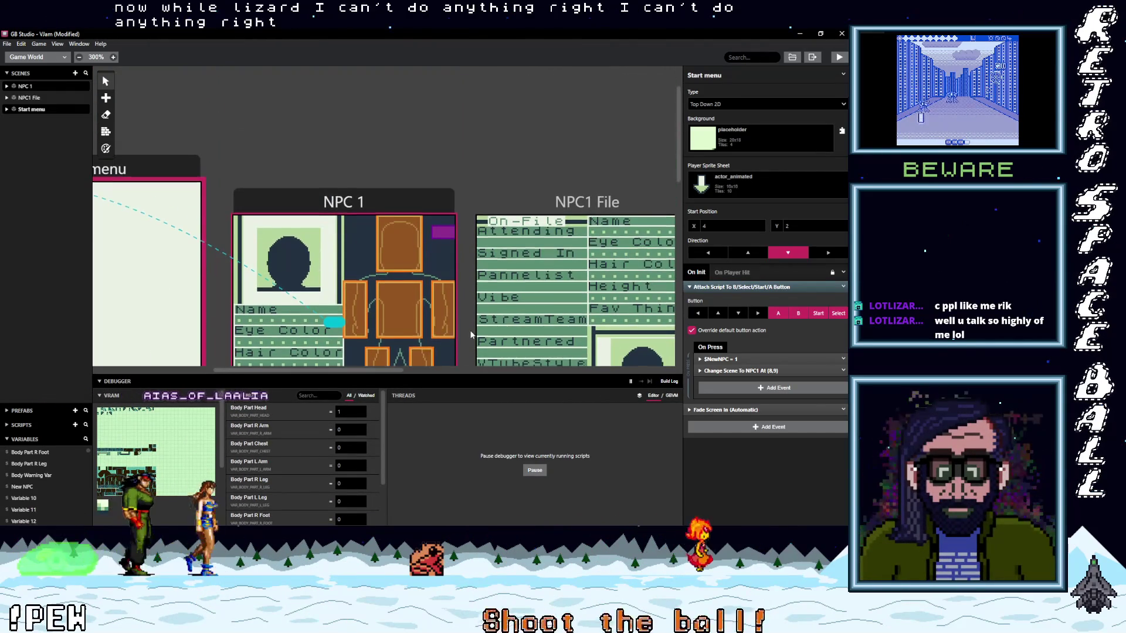
Step: Set the Start menu scene's Player Sprite Sheet to Transparent
scroll(470, 335, down, 2)
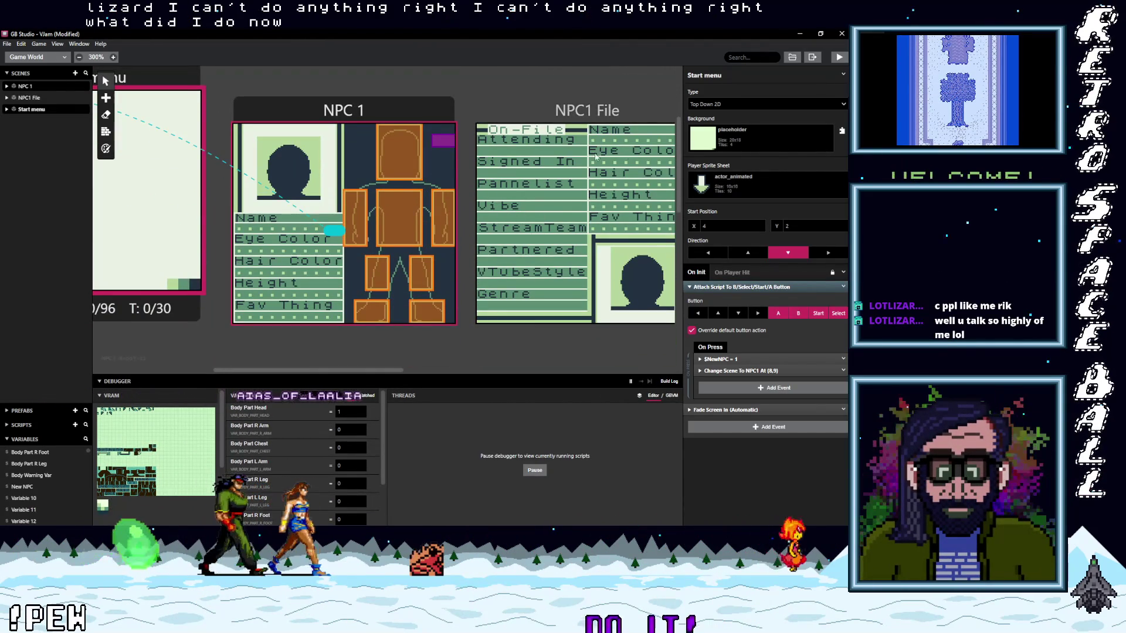
click(751, 189)
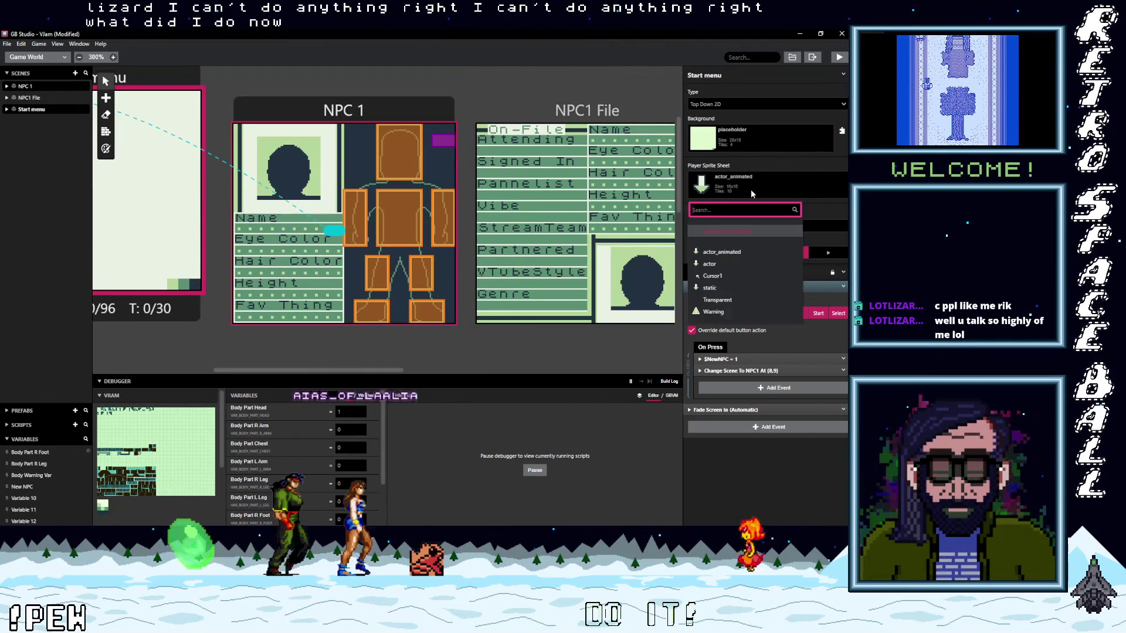
click(717, 301)
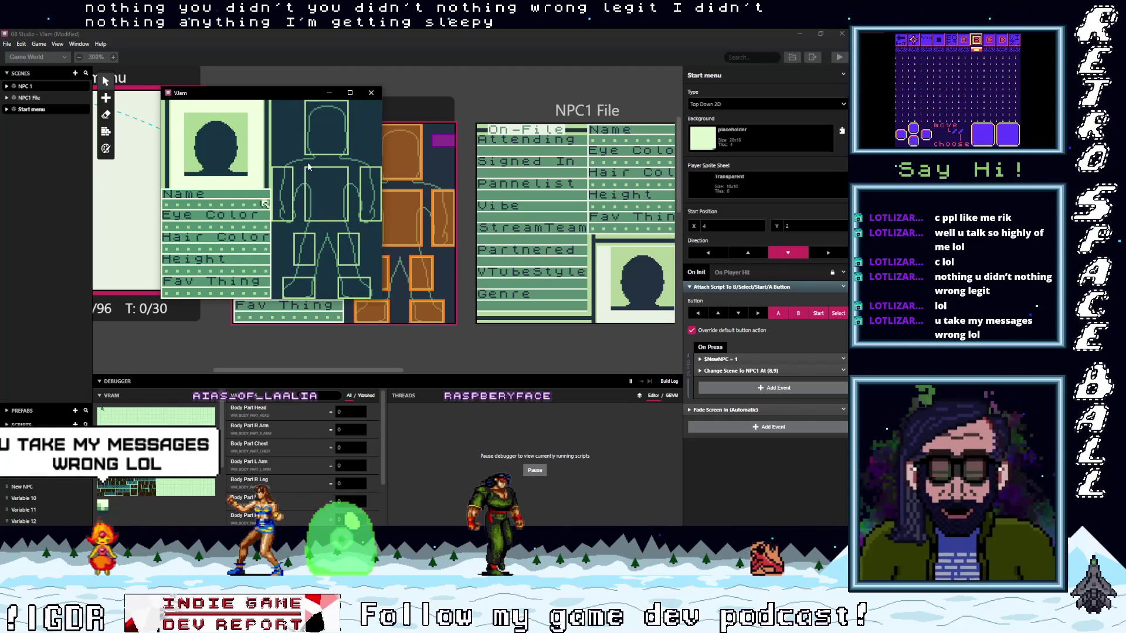
Step: Move the game window over the NPC 1 scene, then navigate the selector to the head and choose it
drag(279, 93, 396, 123)
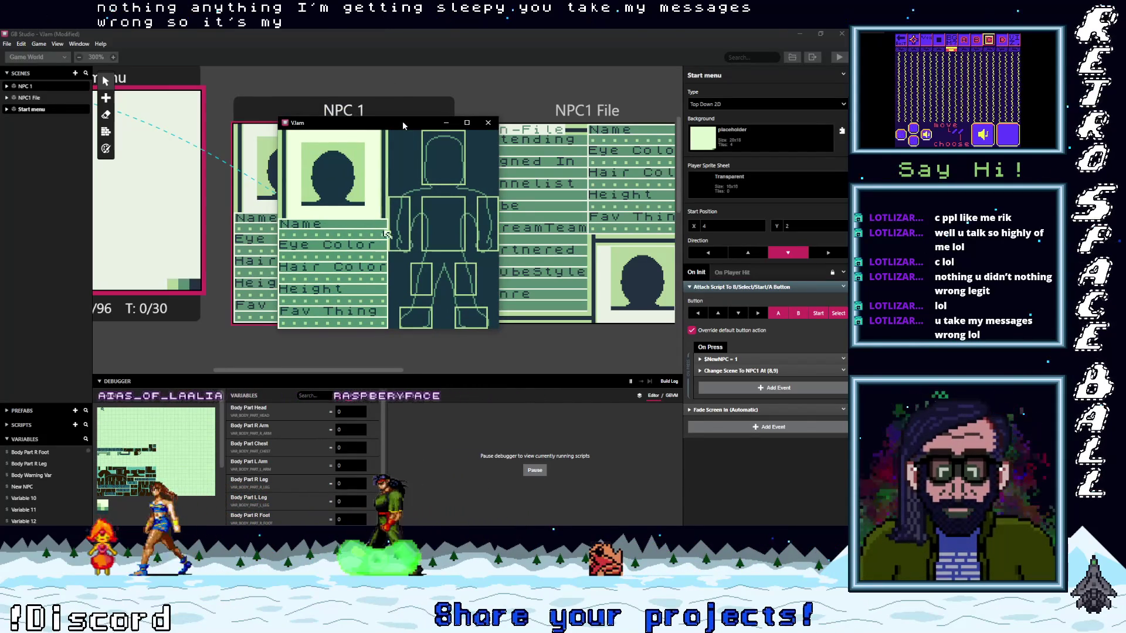
key(Right)
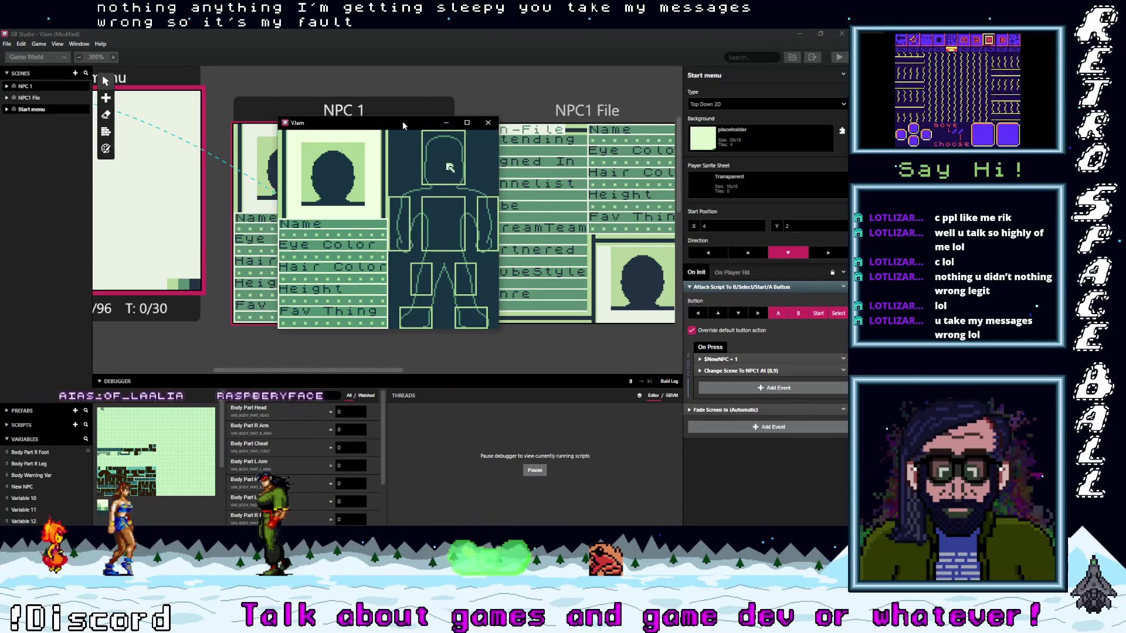
key(Right)
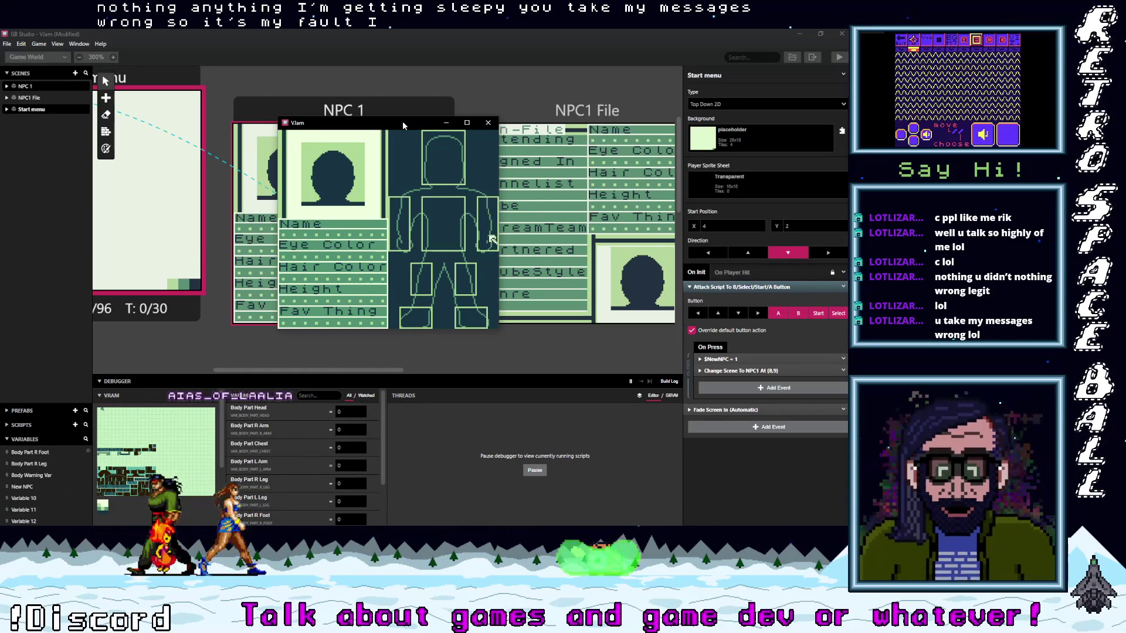
key(Down)
key(Down)
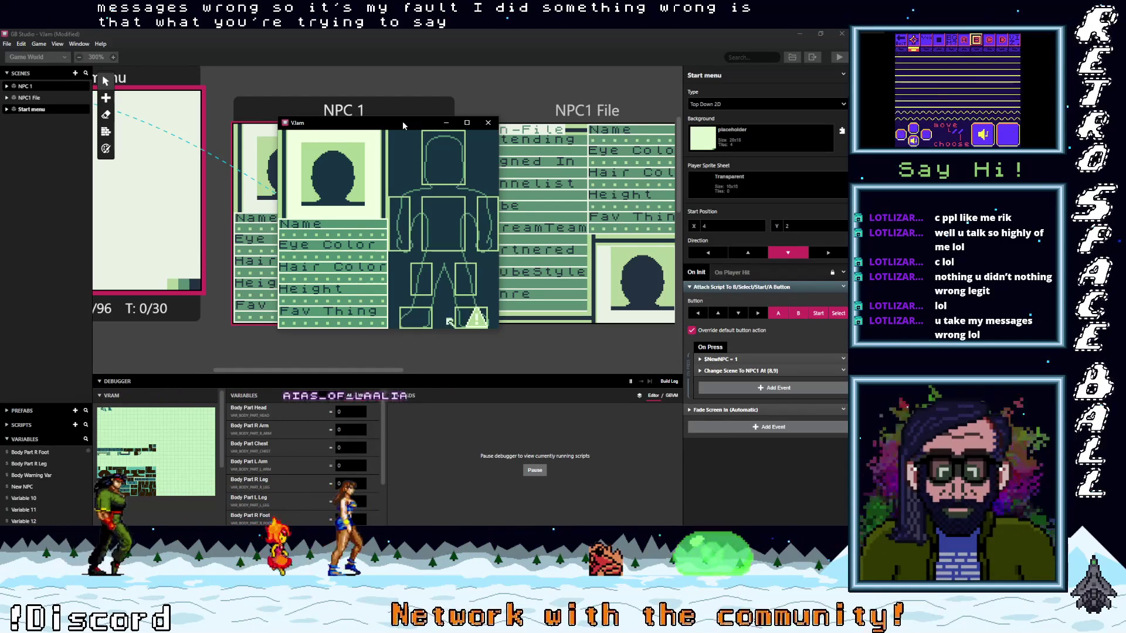
key(Up)
key(Up)
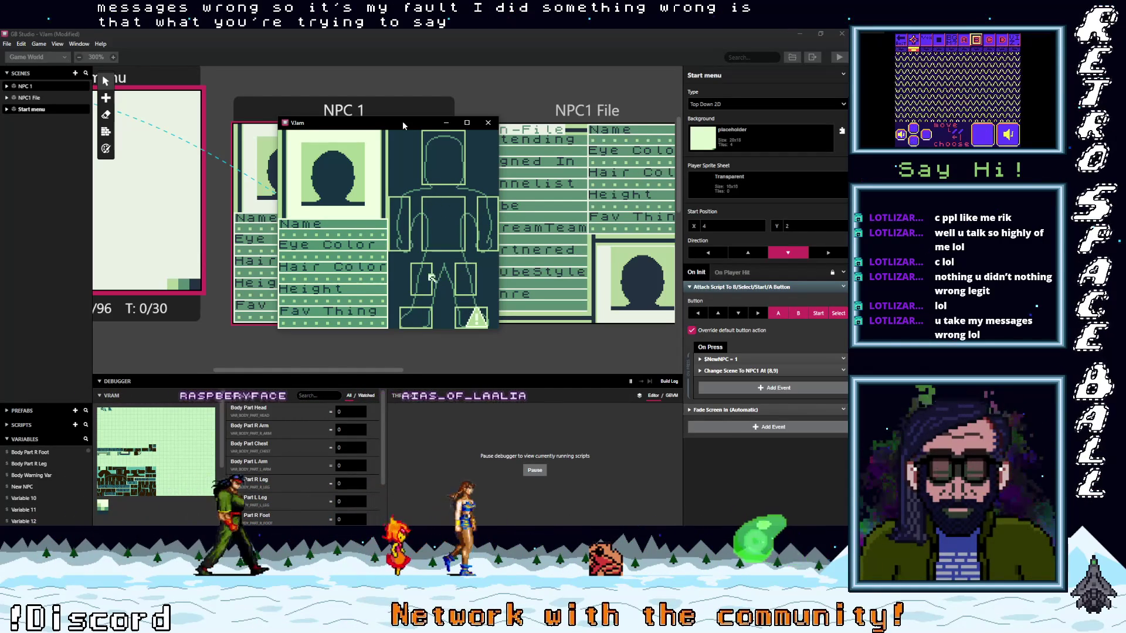
key(Right)
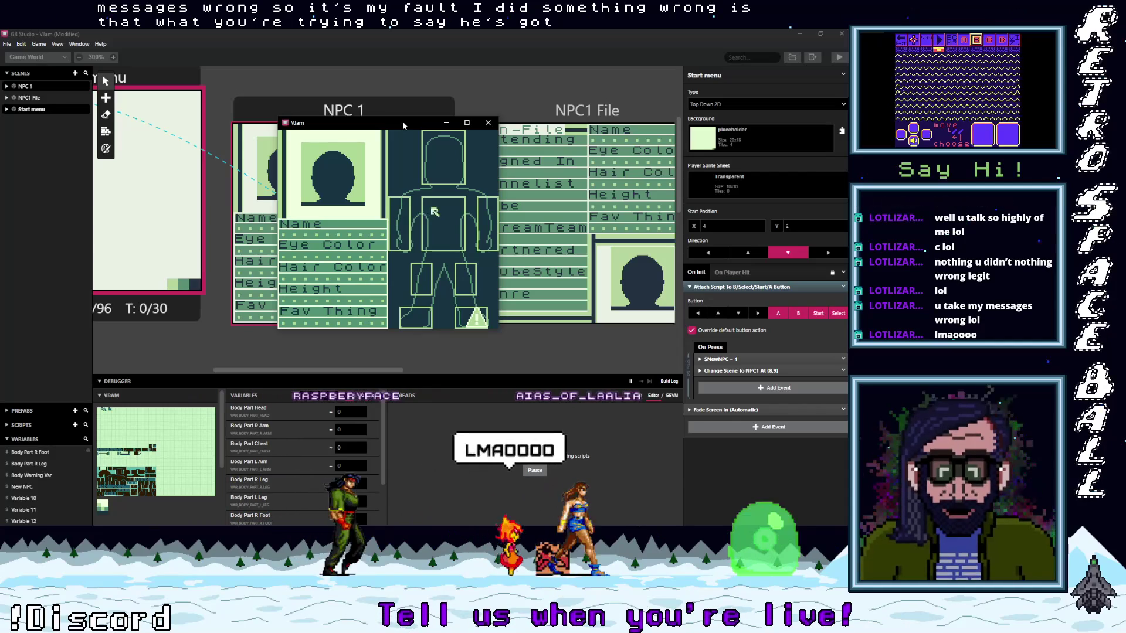
key(Up)
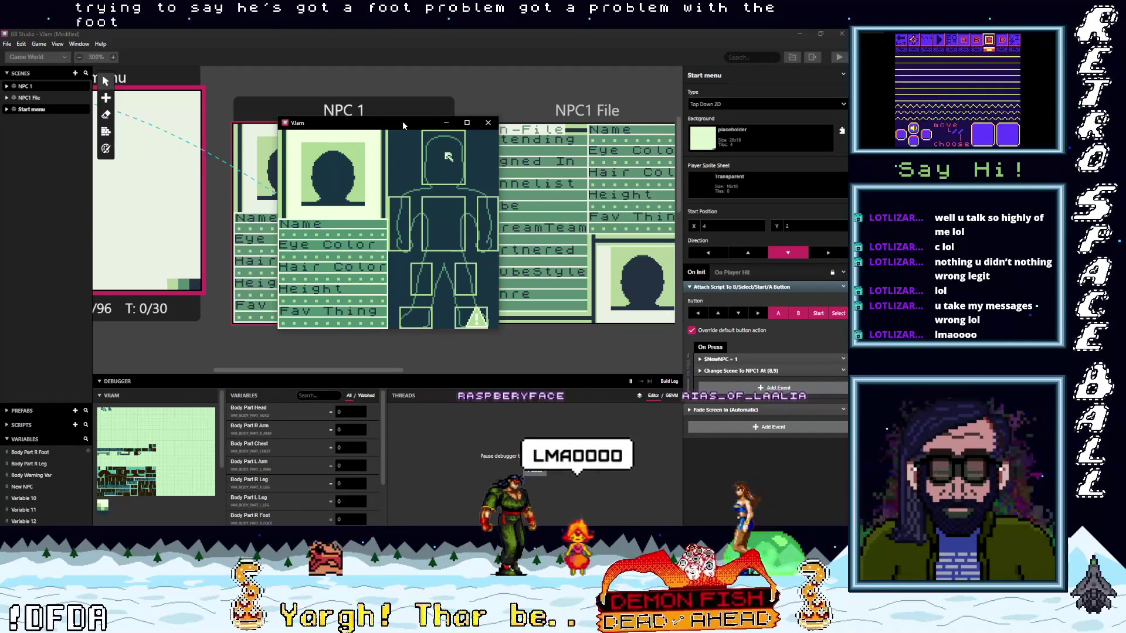
key(z)
Step: Return to the body-part screen, move the arrow to the left foot, and enlarge the debugger
key(Return)
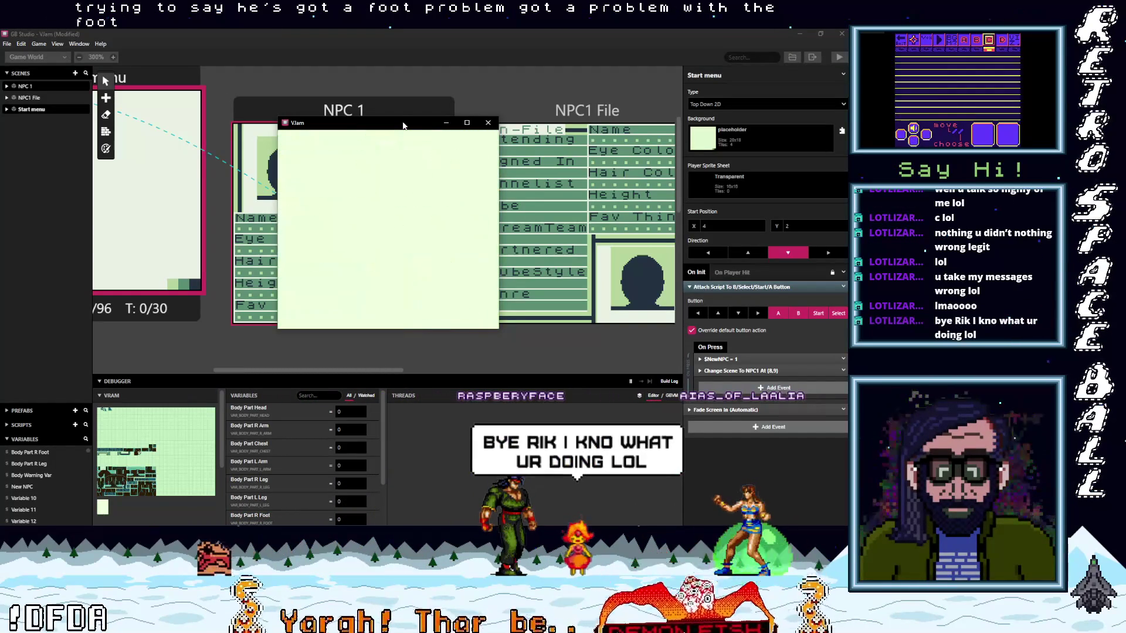
key(Down)
key(Down)
key(Down)
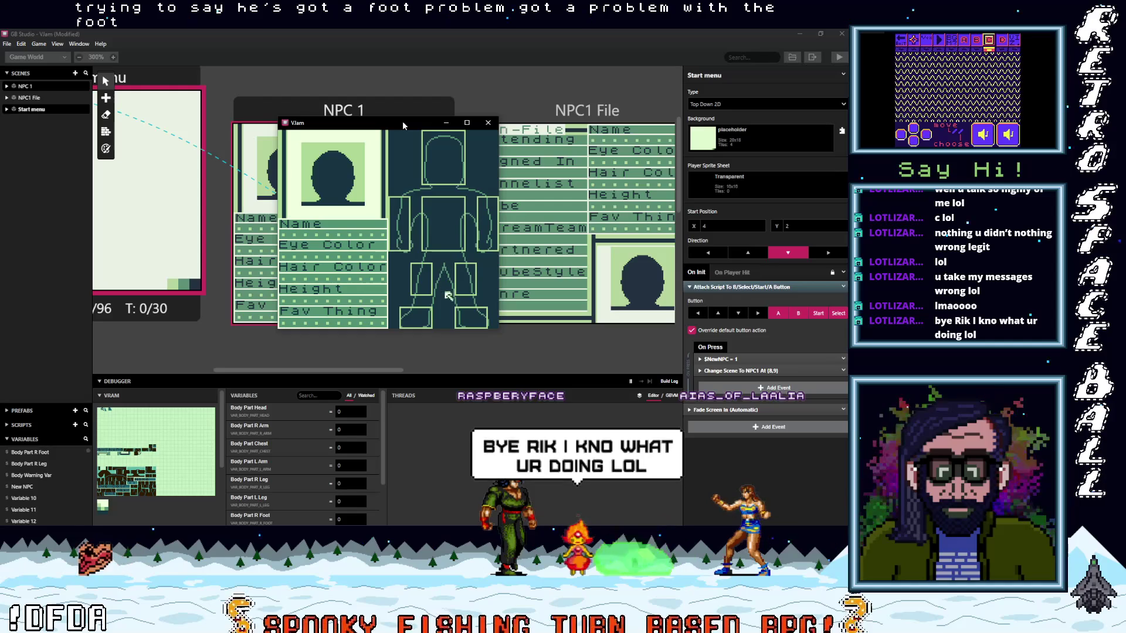
key(Left)
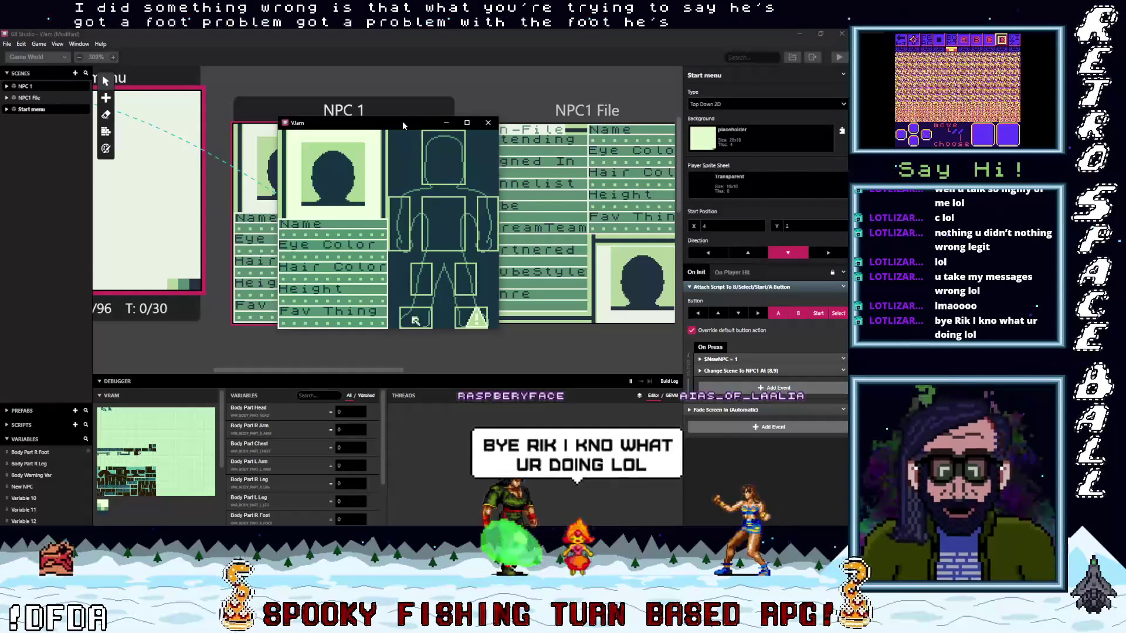
drag(387, 376, 387, 301)
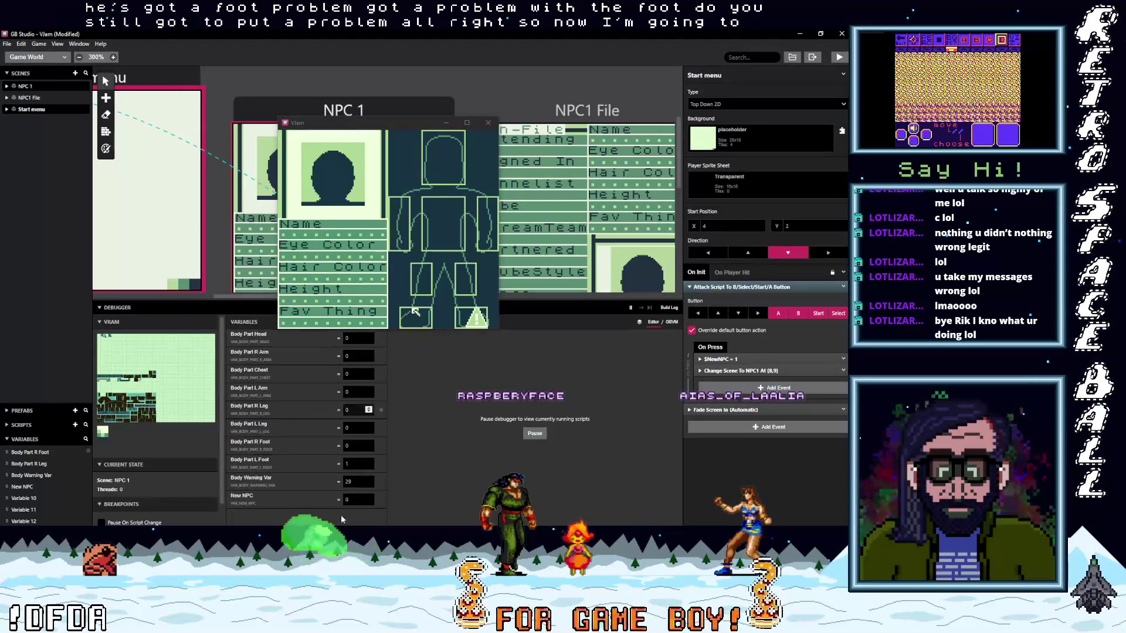
Step: Focus the running game, advance to the body screen, and move the selector up to the head
text(1)
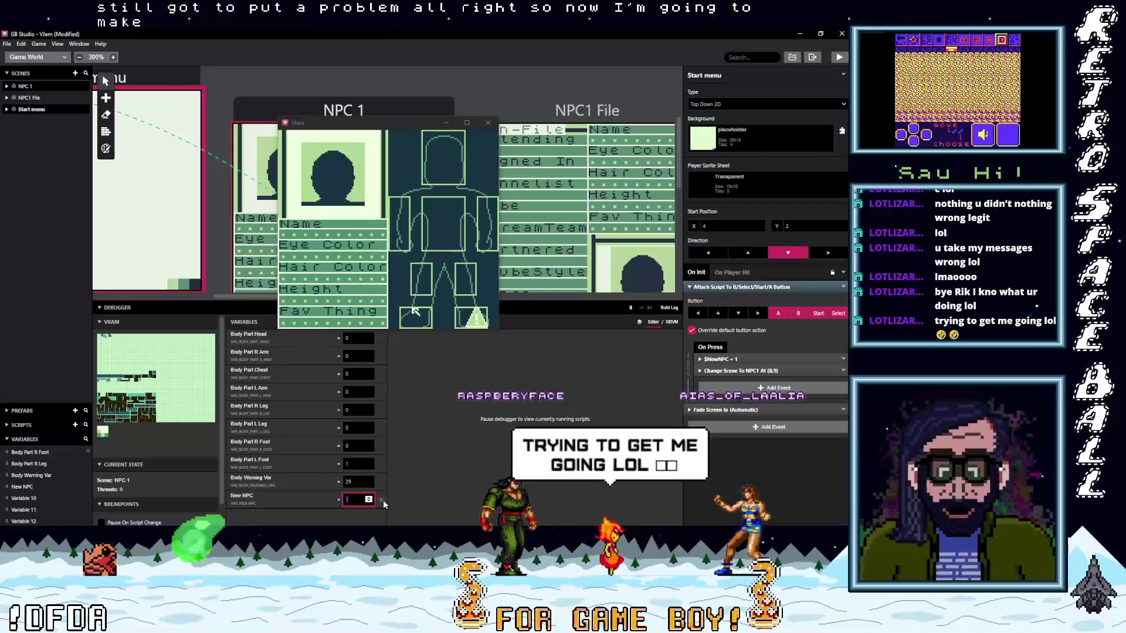
click(431, 238)
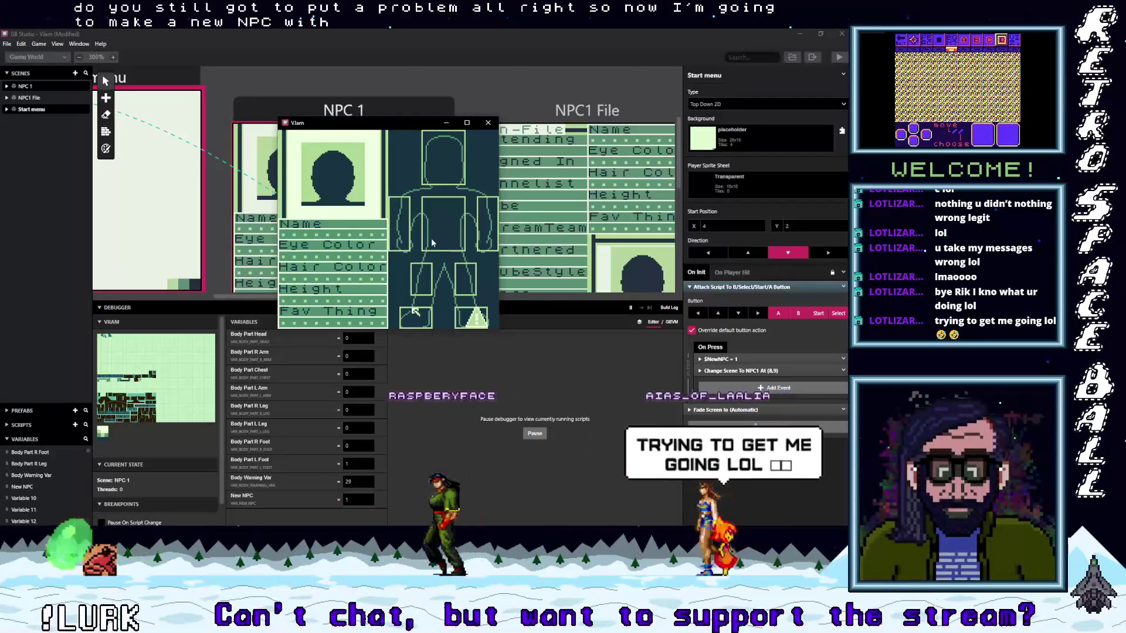
key(z)
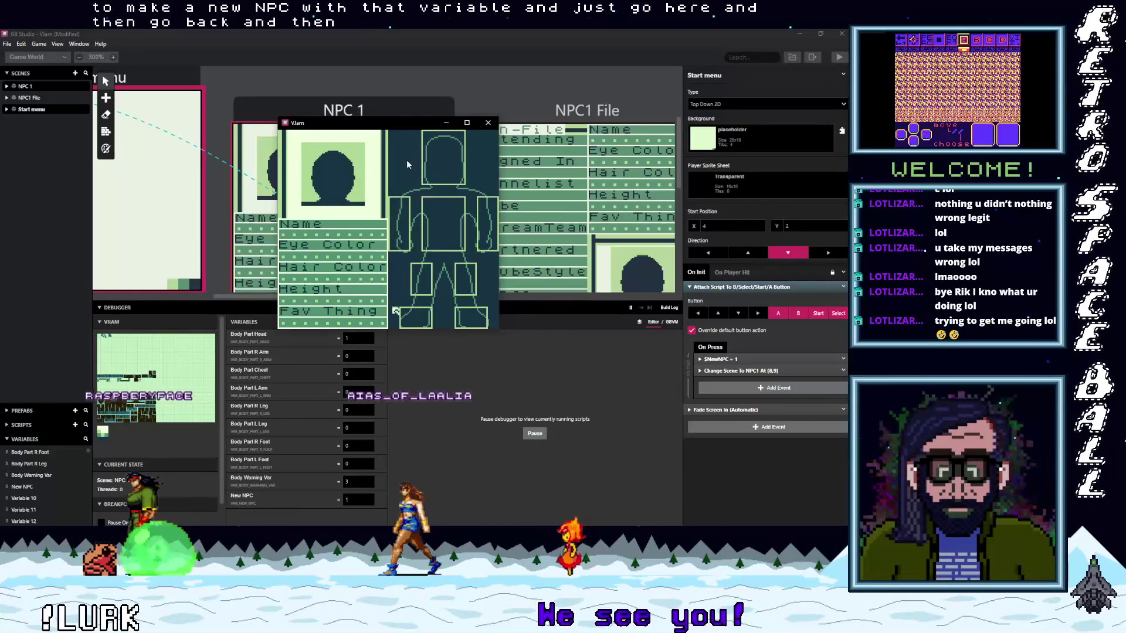
key(Up)
key(Right)
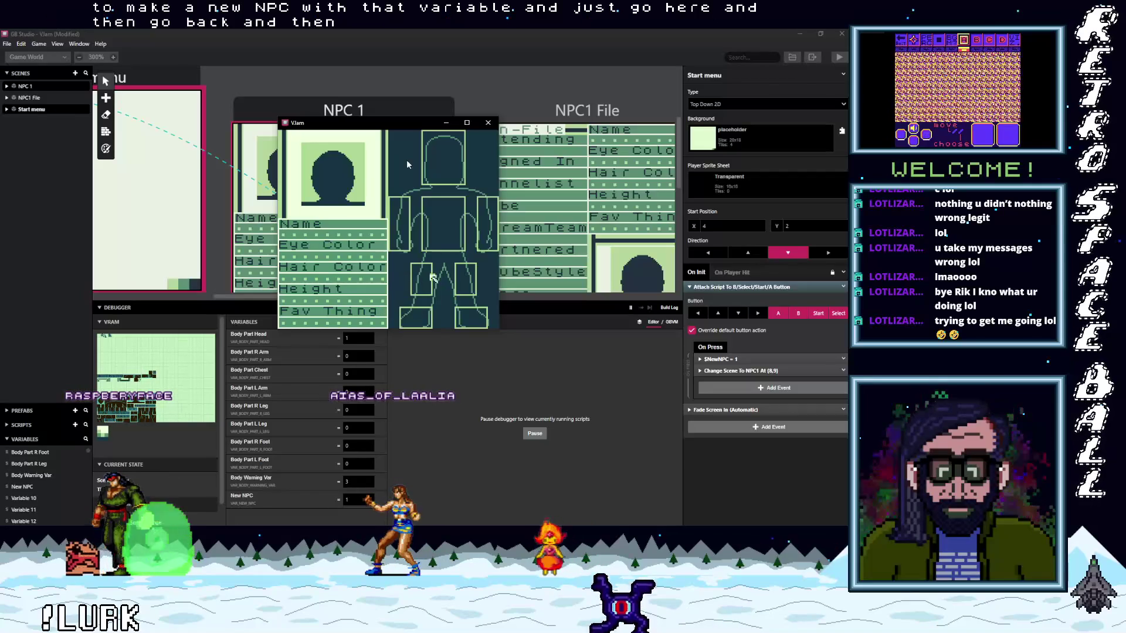
key(Down)
key(Up)
key(Up)
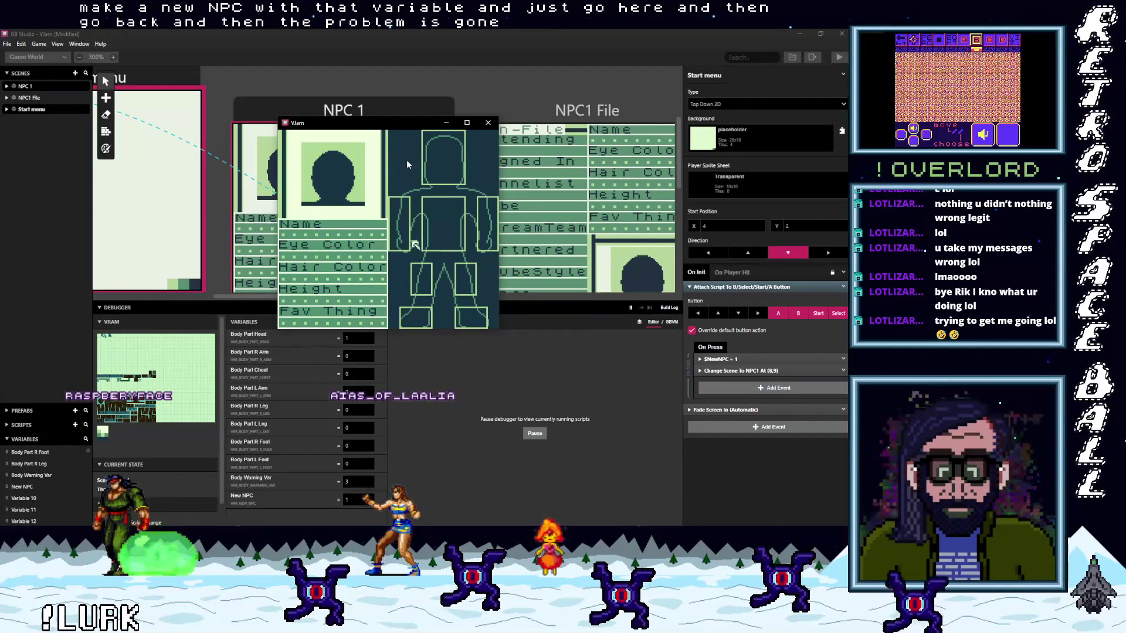
key(Up)
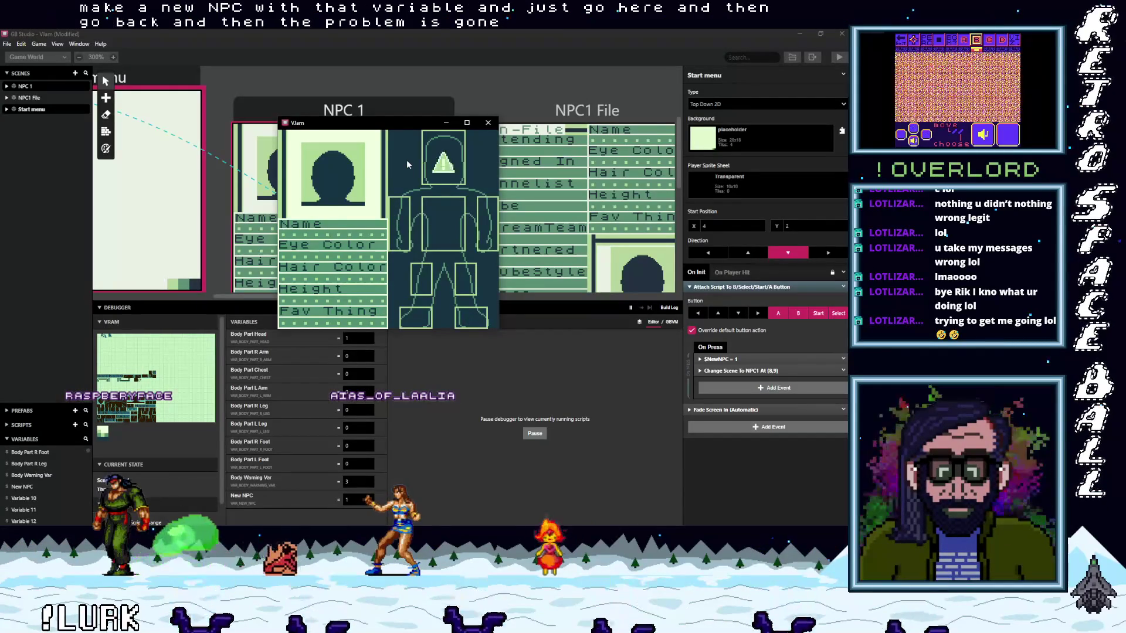
Step: Move the selector on and off the head to watch its warning appear and clear
key(Down)
key(Down)
key(Down)
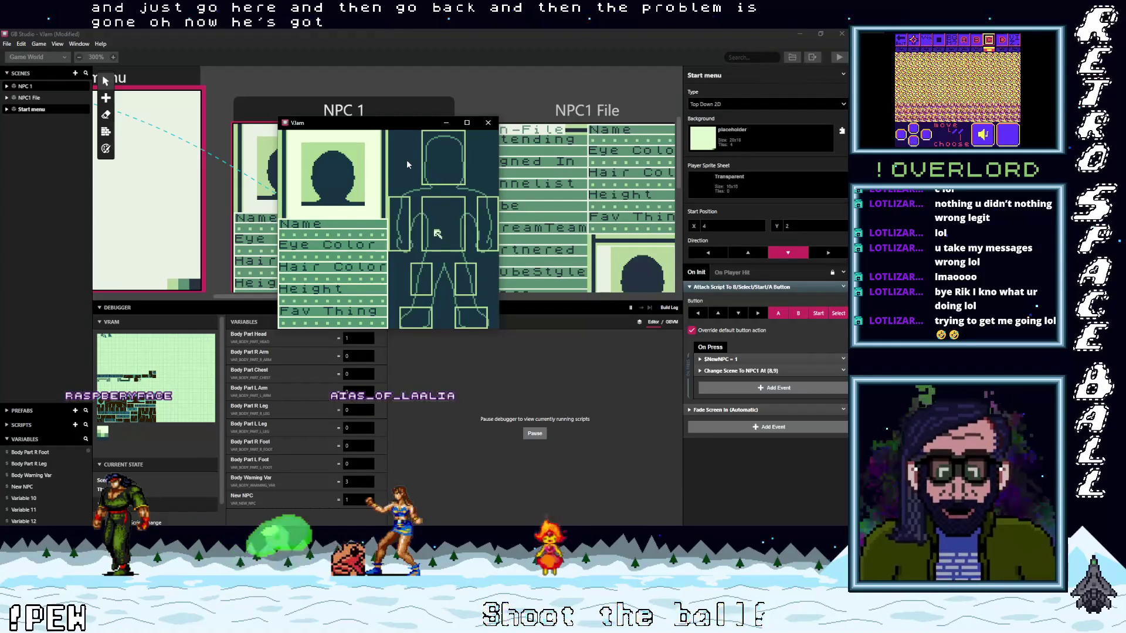
key(Up)
key(Up)
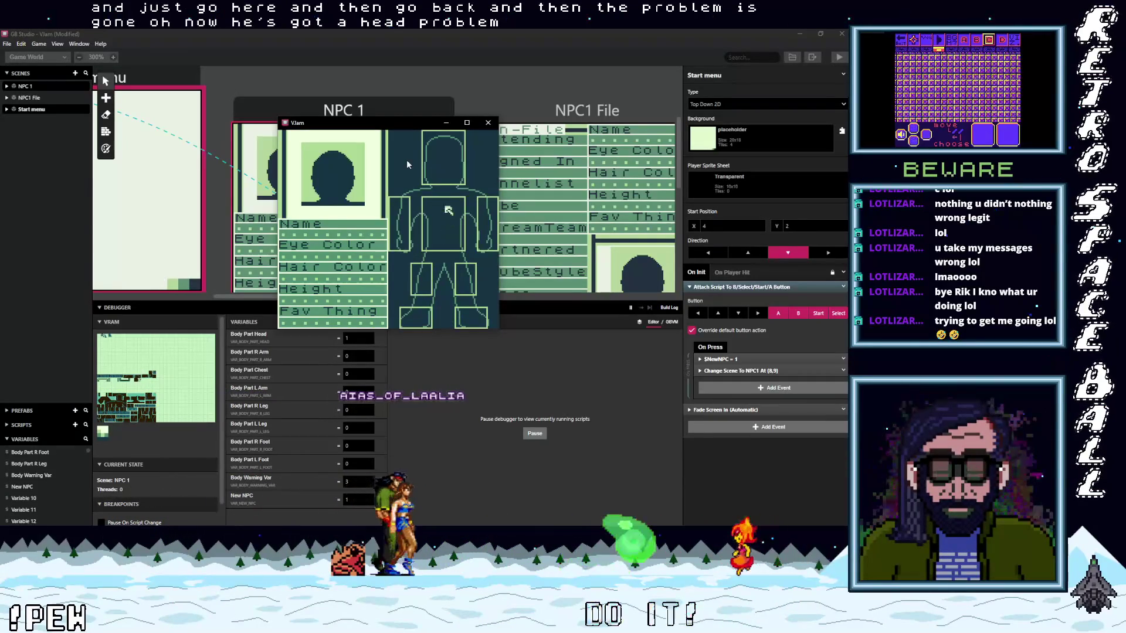
key(Up)
key(Left)
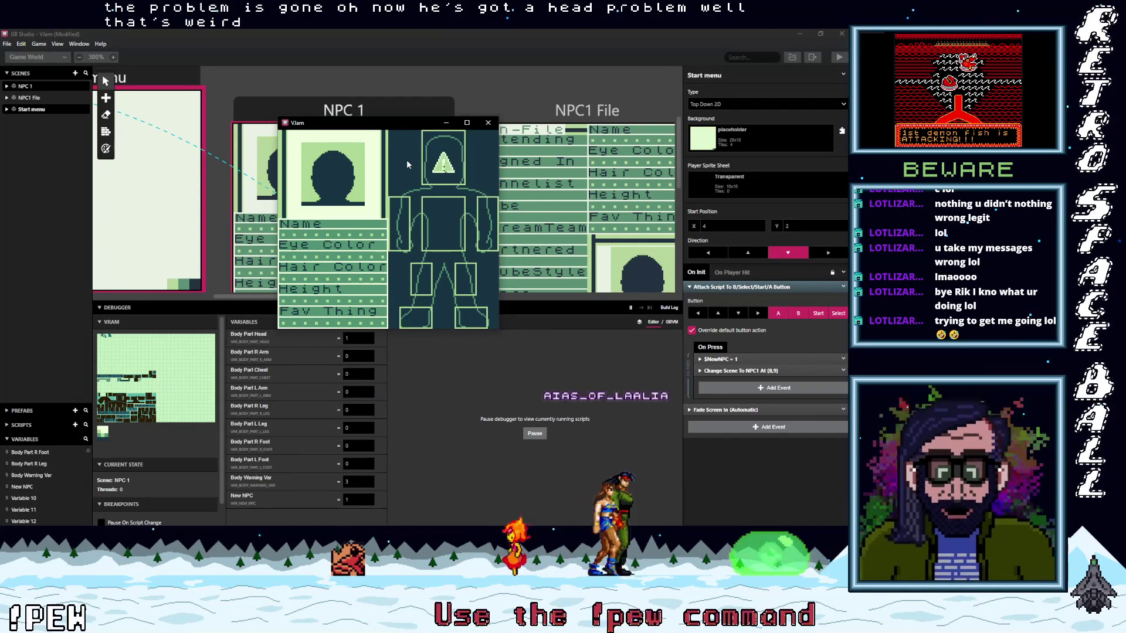
key(Right)
key(Down)
key(Up)
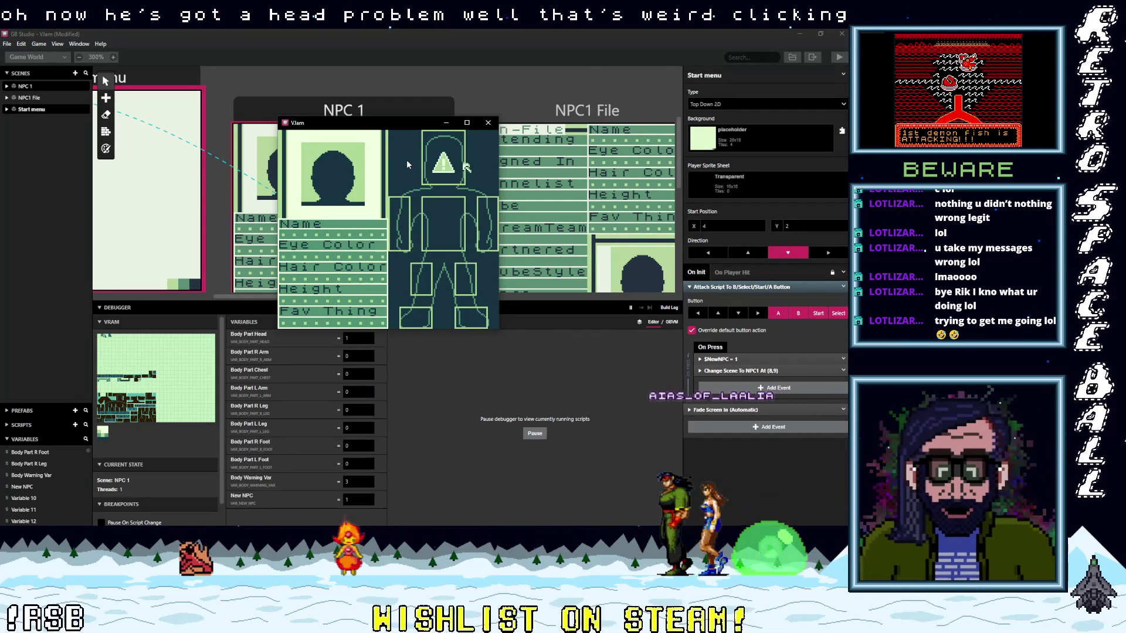
key(Left)
key(Right)
key(Down)
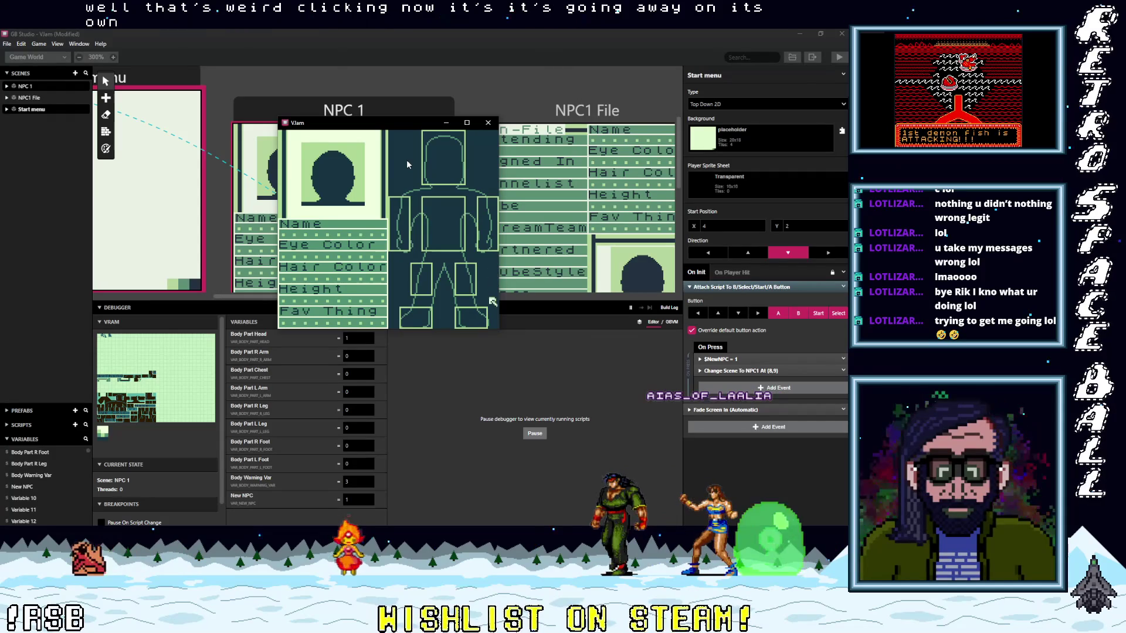
key(Up)
key(Up)
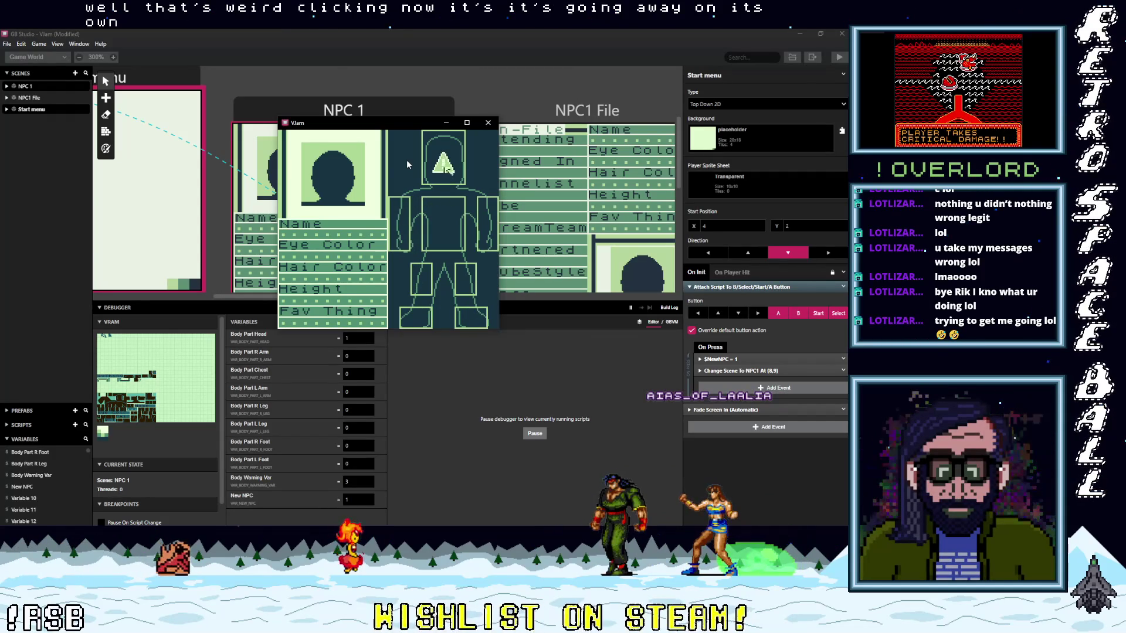
Step: Return to the editor and inspect the NPC 1 body-part triggers' On Leave scripts
click(388, 116)
click(420, 138)
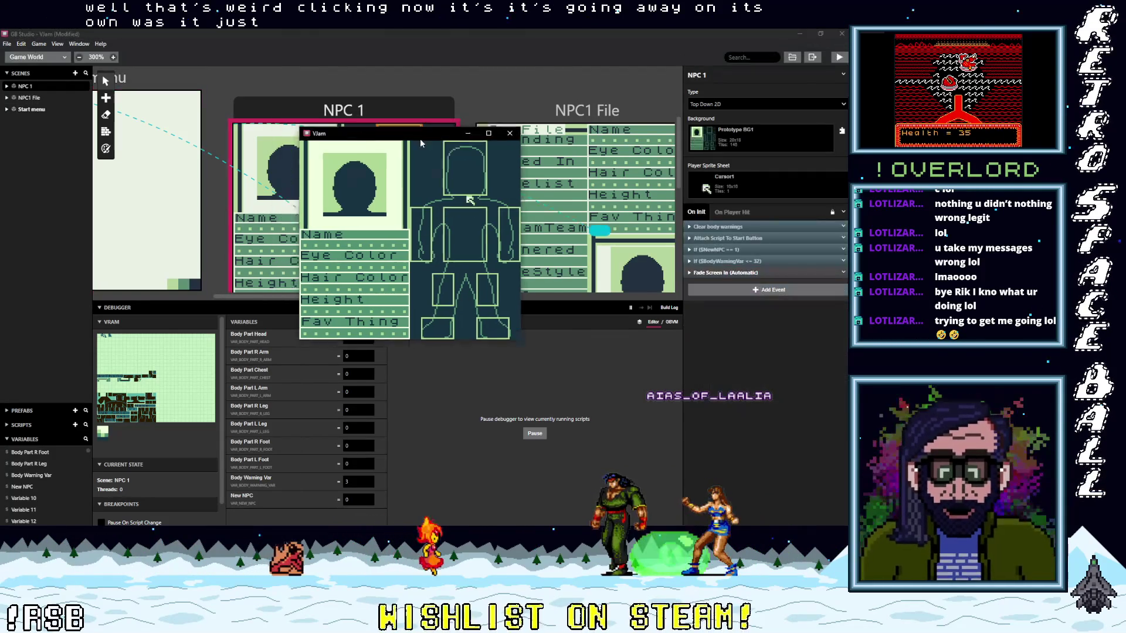
scroll(414, 215, down, 5)
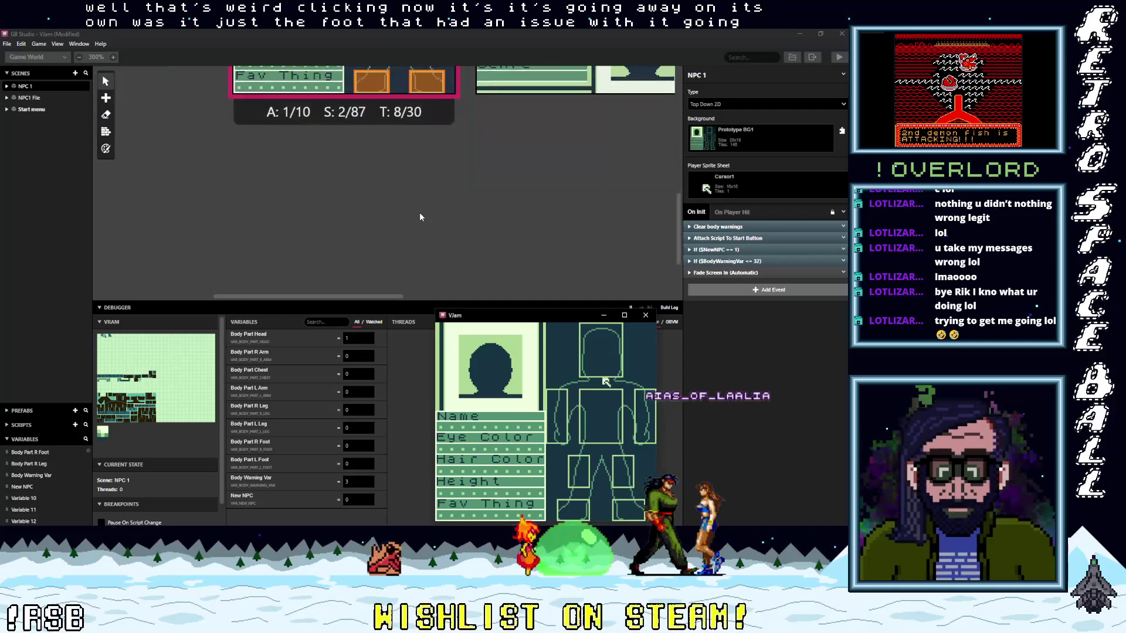
scroll(420, 212, up, 2)
click(434, 181)
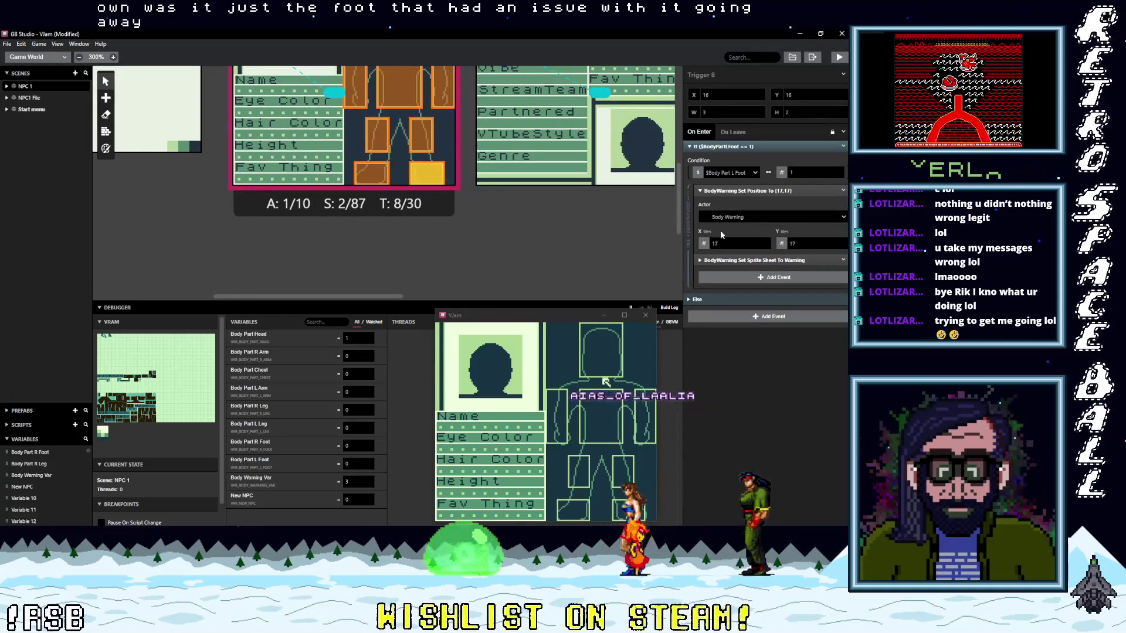
click(731, 132)
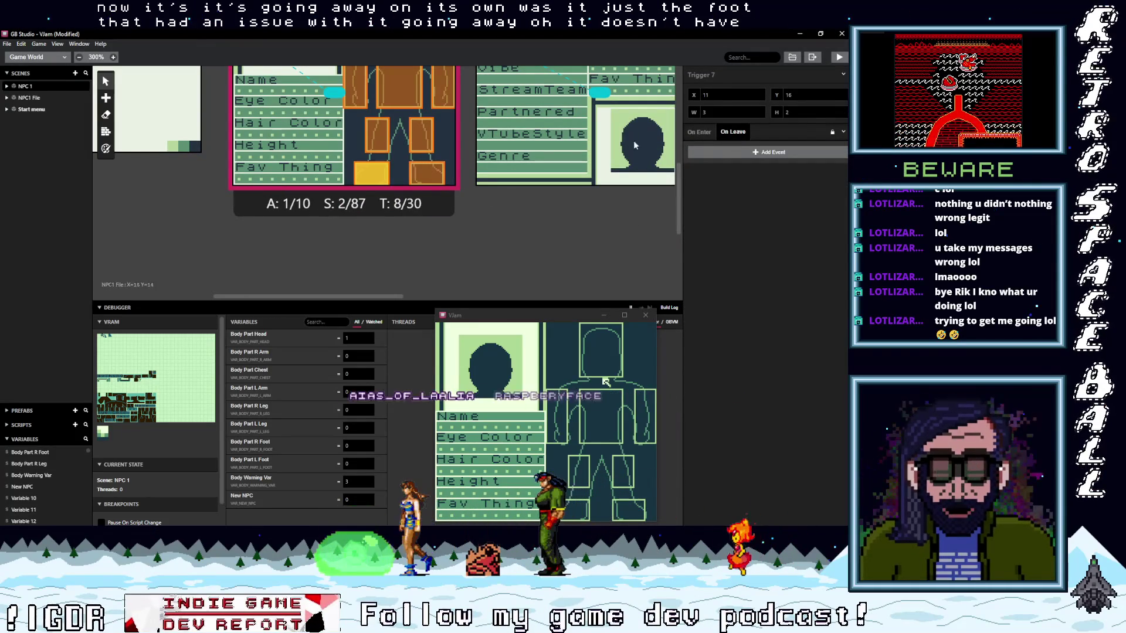
click(424, 136)
scroll(430, 178, up, 5)
click(399, 152)
click(750, 147)
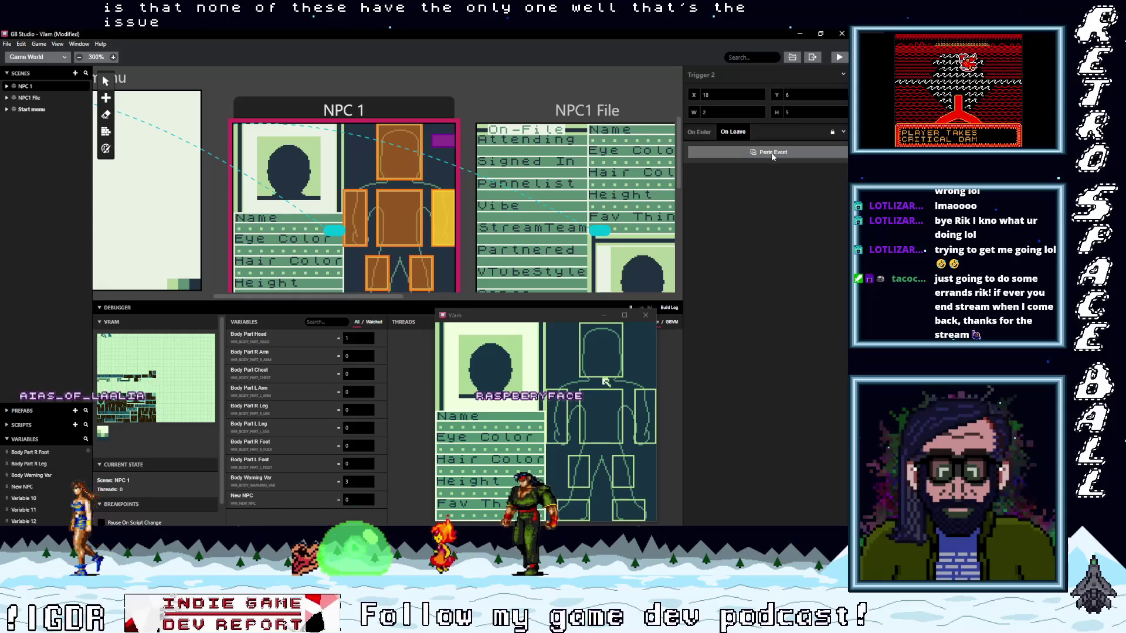
click(437, 203)
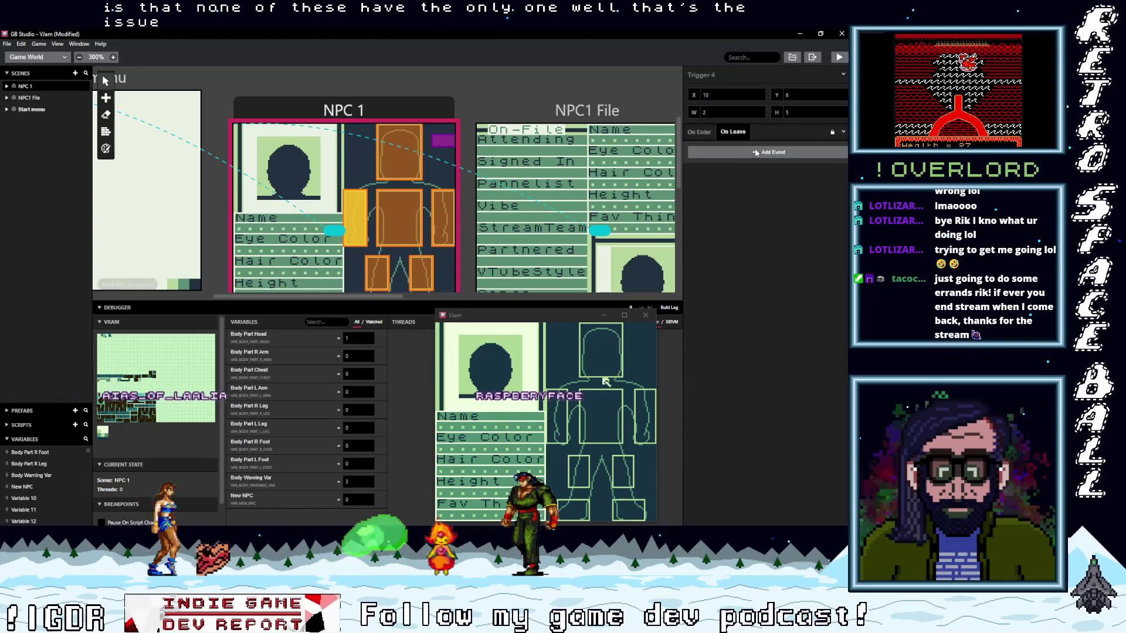
Step: Paste the BodyWarning transparent sprite-sheet event into the chest, both leg and left-foot triggers
click(386, 213)
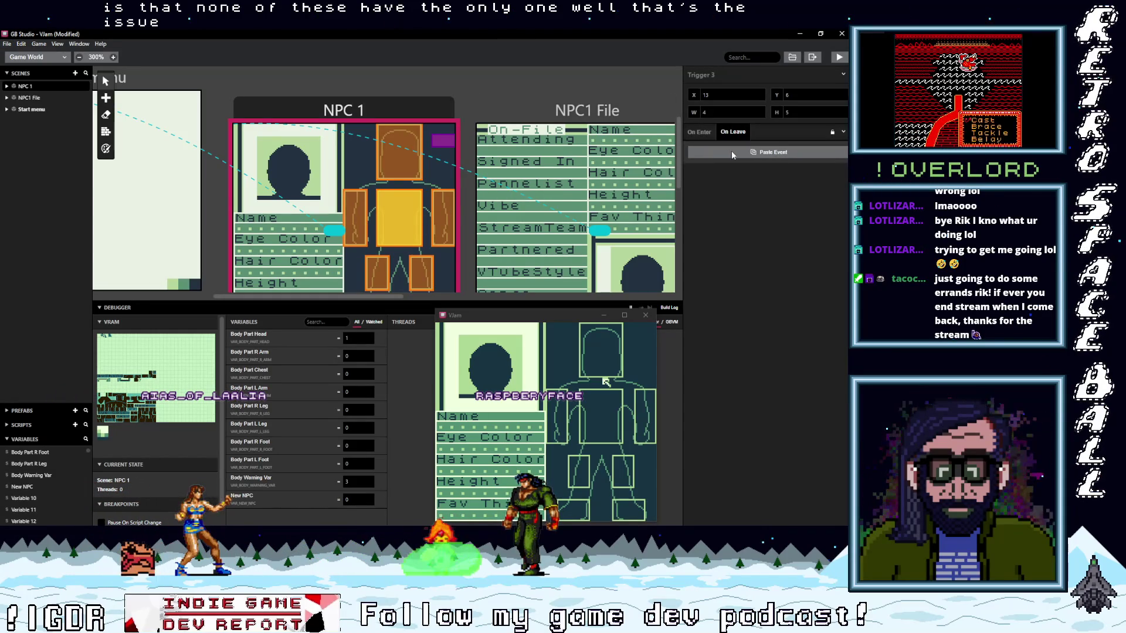
key(ctrl+v)
scroll(438, 238, down, 2)
click(424, 235)
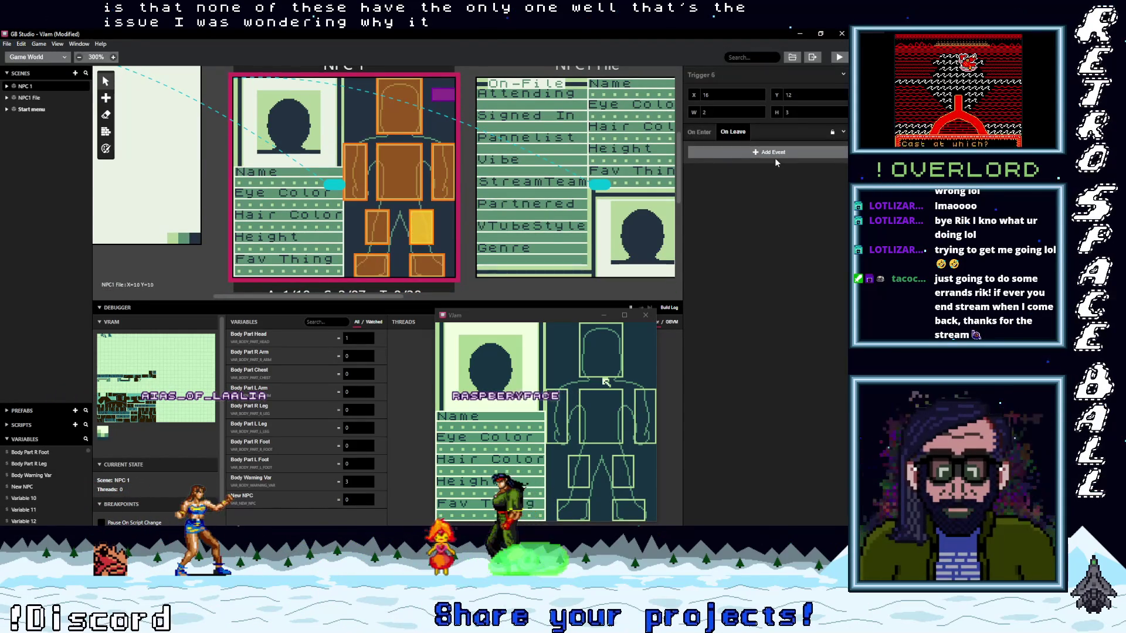
key(ctrl+v)
click(376, 226)
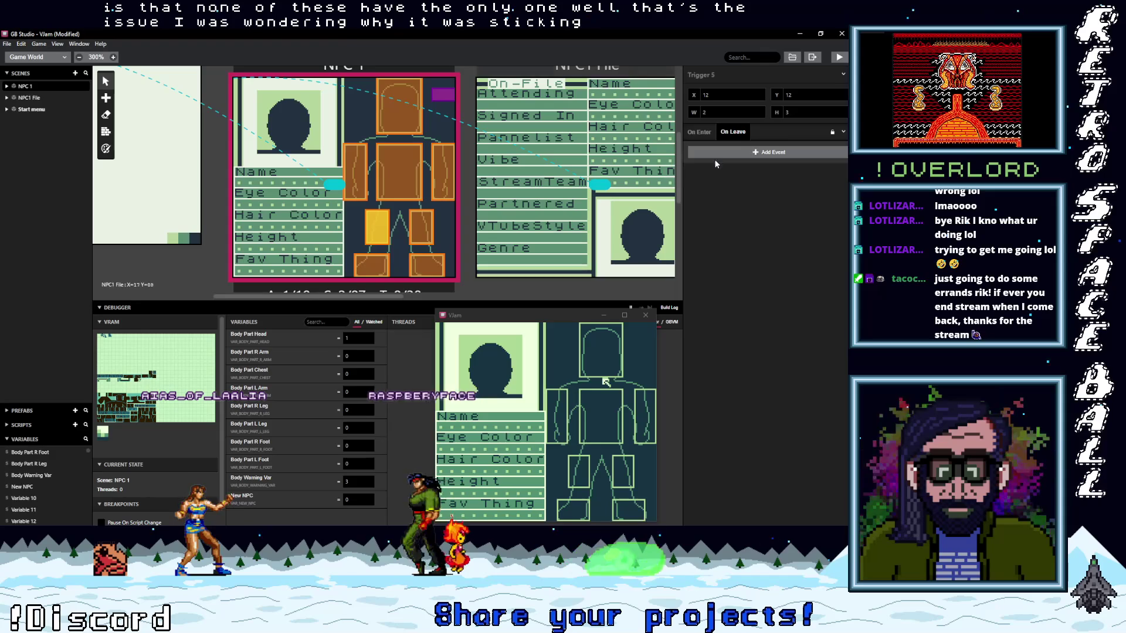
key(ctrl+v)
click(372, 265)
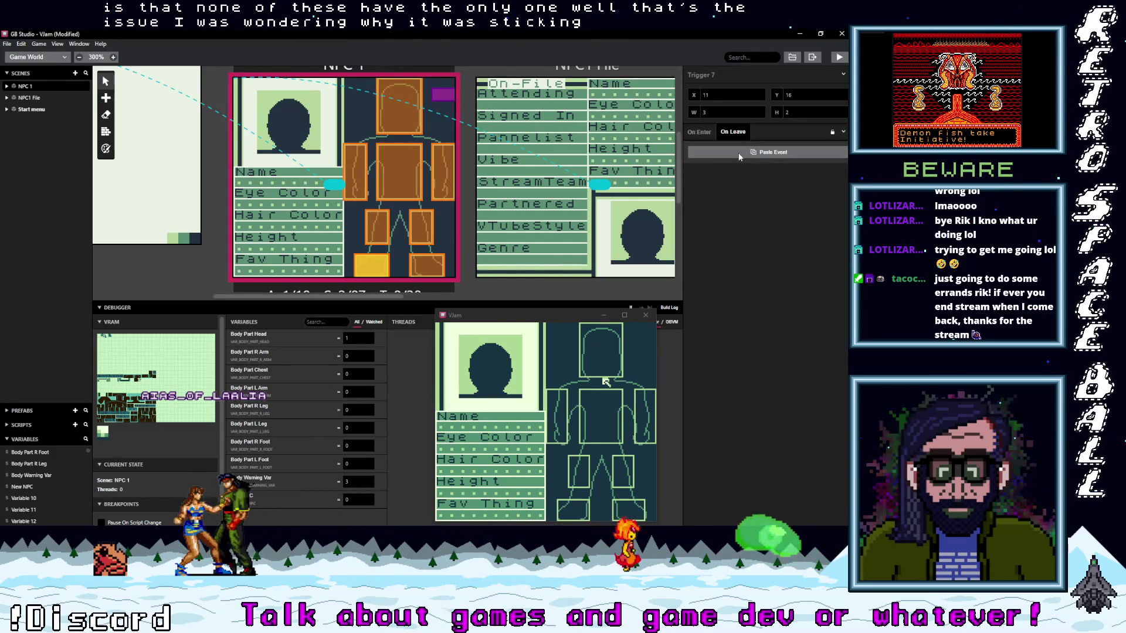
key(ctrl+v)
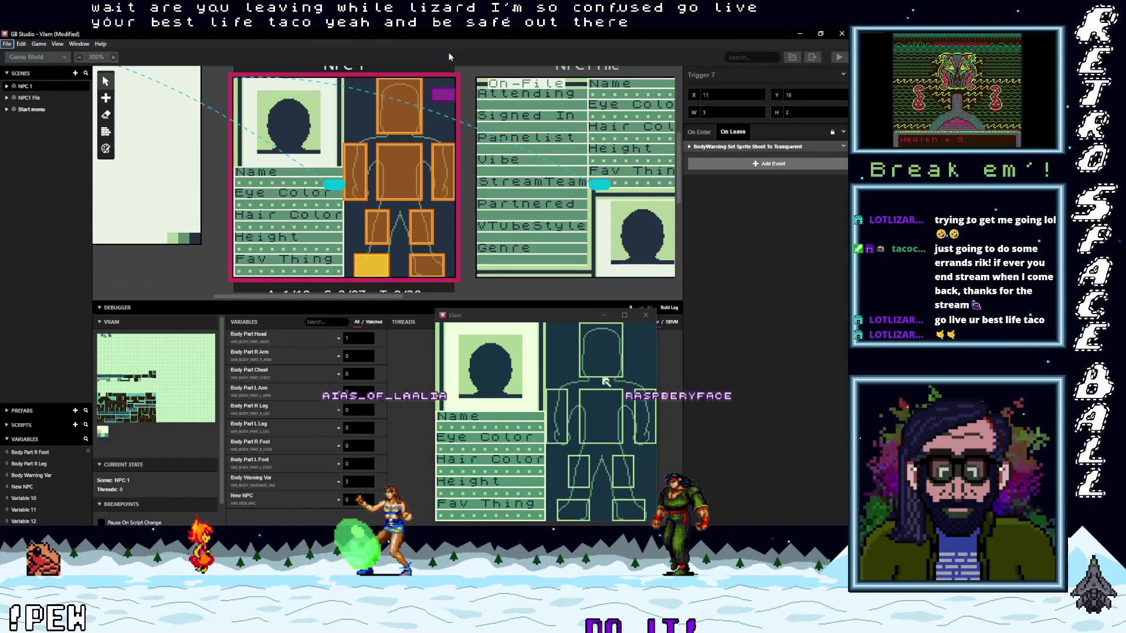
drag(562, 316, 511, 172)
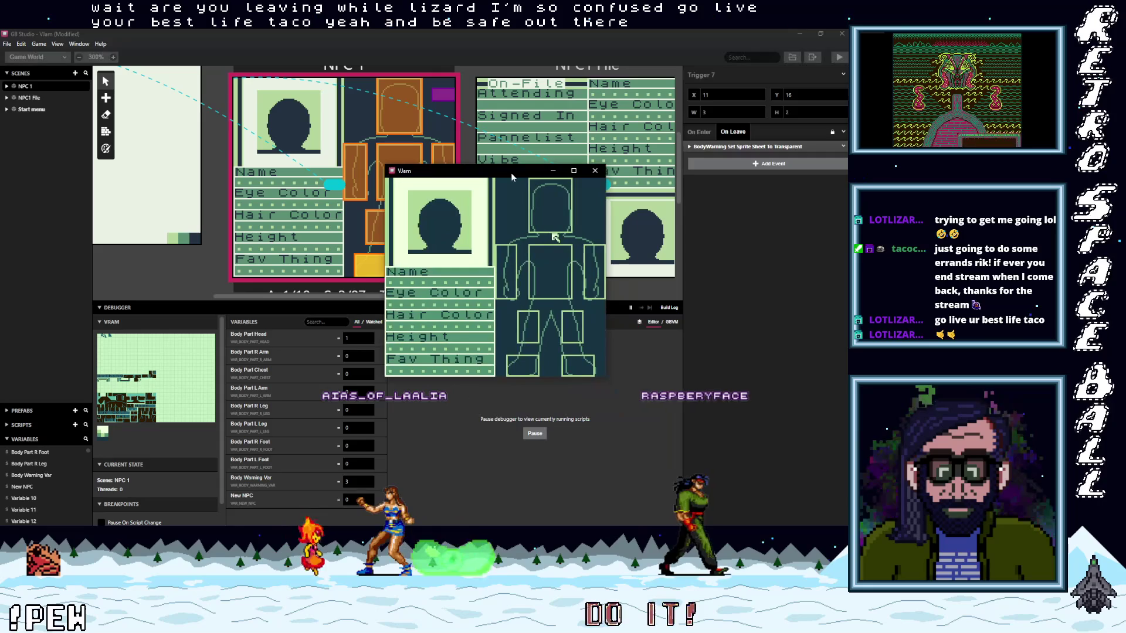
Step: Close the test game and drag the debugger divider down to enlarge the scene canvas
click(595, 171)
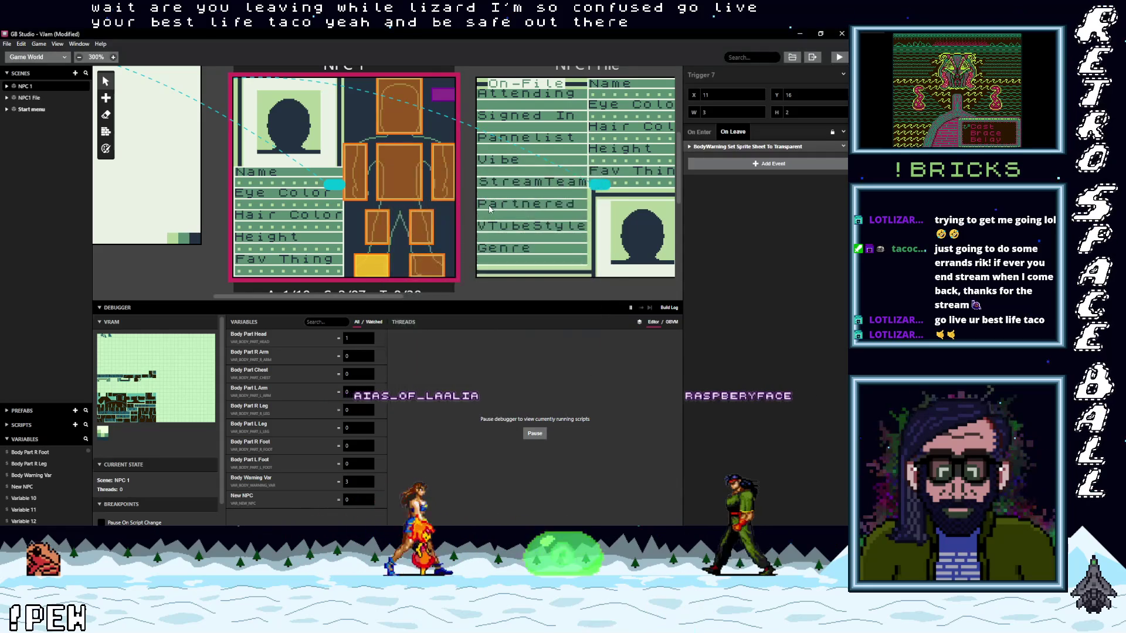
drag(301, 297, 346, 298)
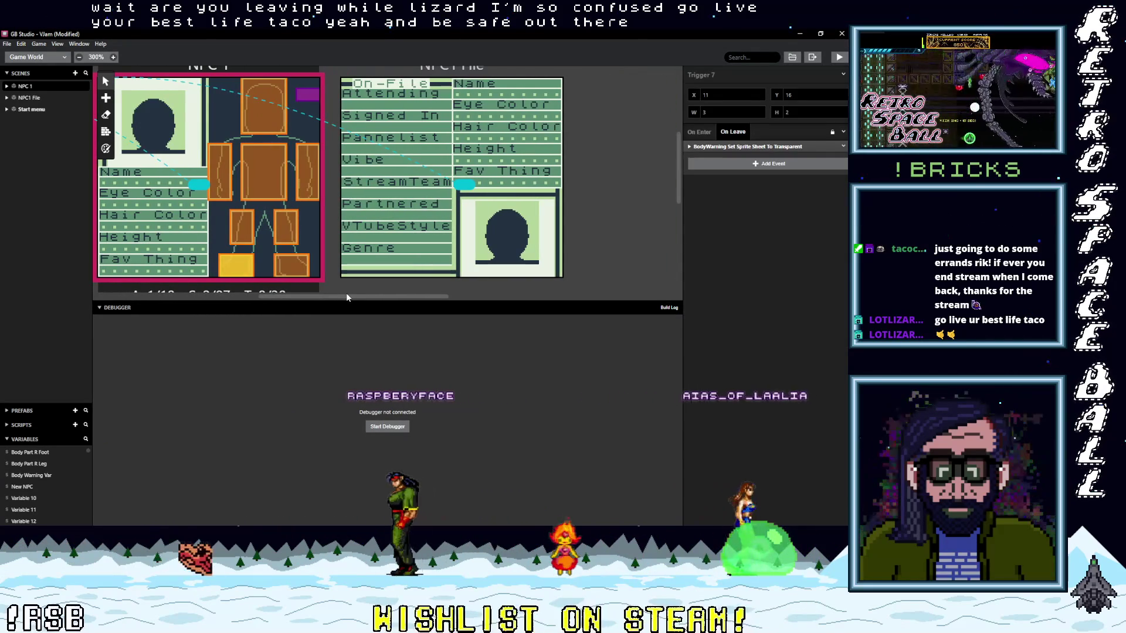
mouse_move(346, 296)
mouse_down()
mouse_move(272, 310)
mouse_move(339, 302)
mouse_up()
scroll(343, 293, up, 2)
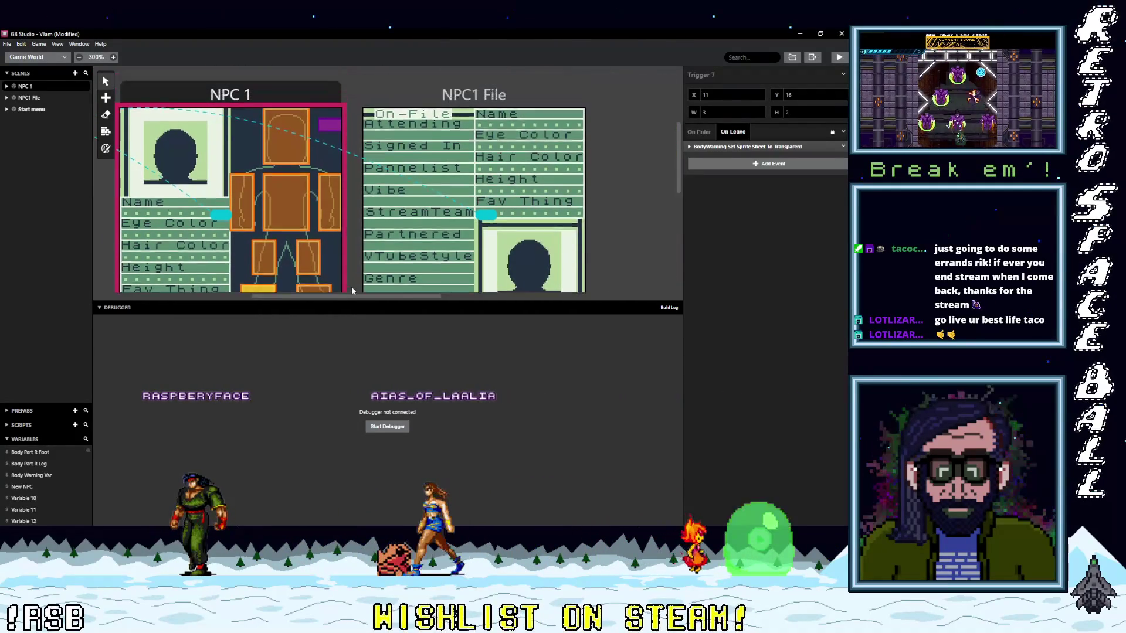
drag(343, 299, 351, 369)
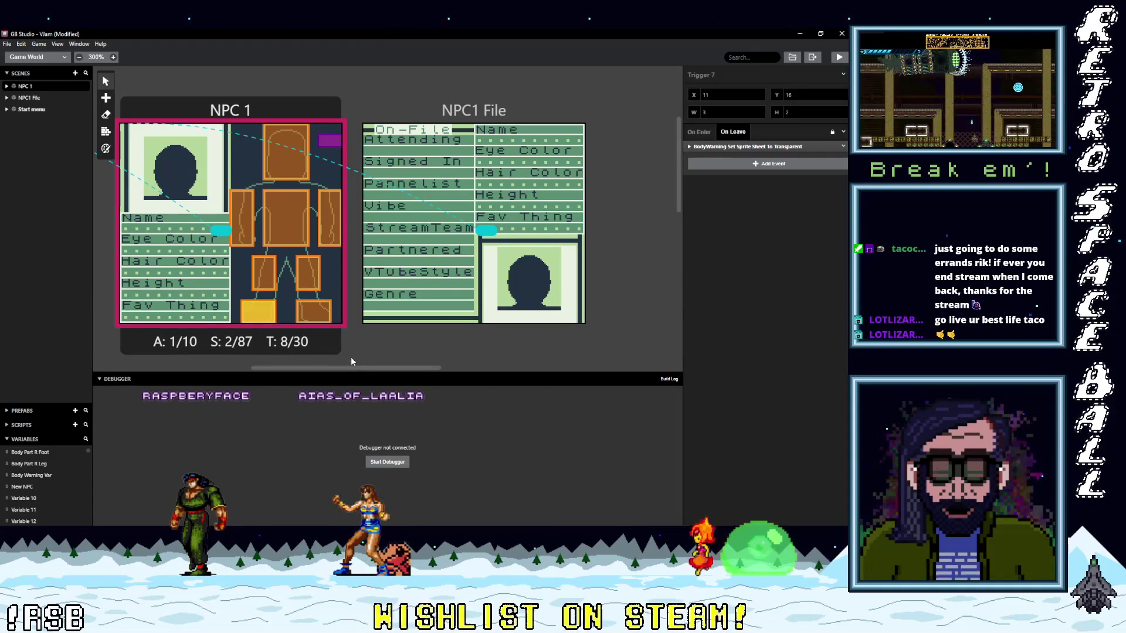